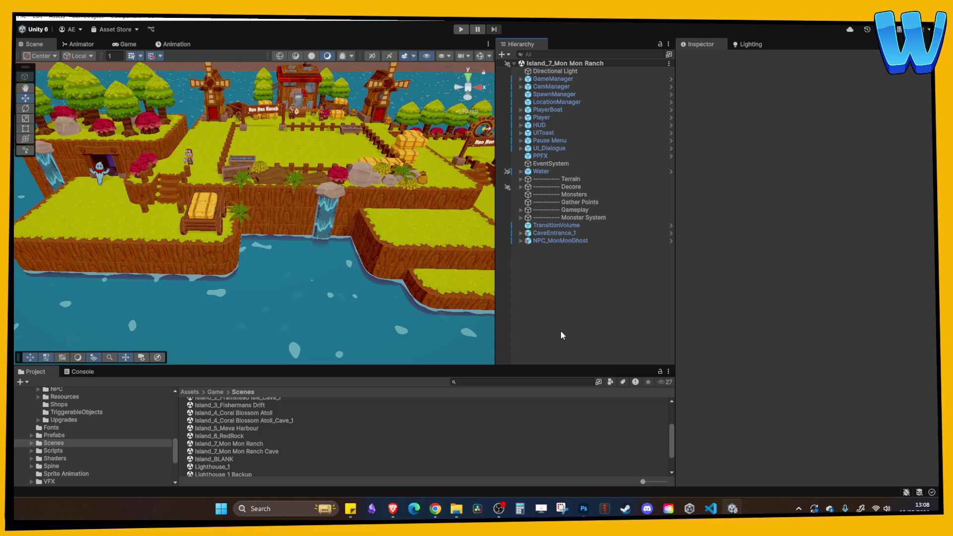
Step: Select the NPC_MonMonRancher_NoEggSkill rancher by the barn and frame it in the Scene view
{"action": "scroll", "coordinate": [249, 232], "scroll_direction": "down", "scroll_amount": 5}
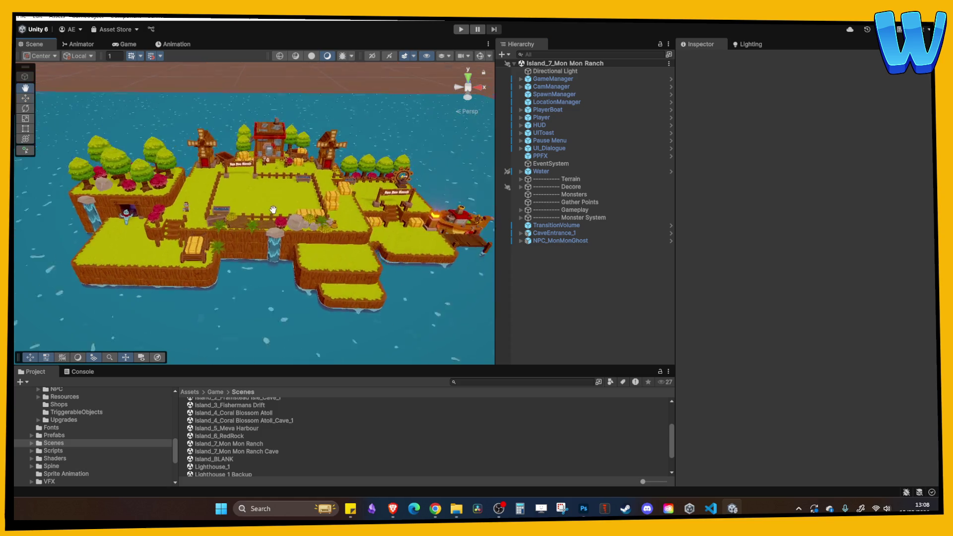
{"action": "scroll", "coordinate": [248, 228], "scroll_direction": "up", "scroll_amount": 10}
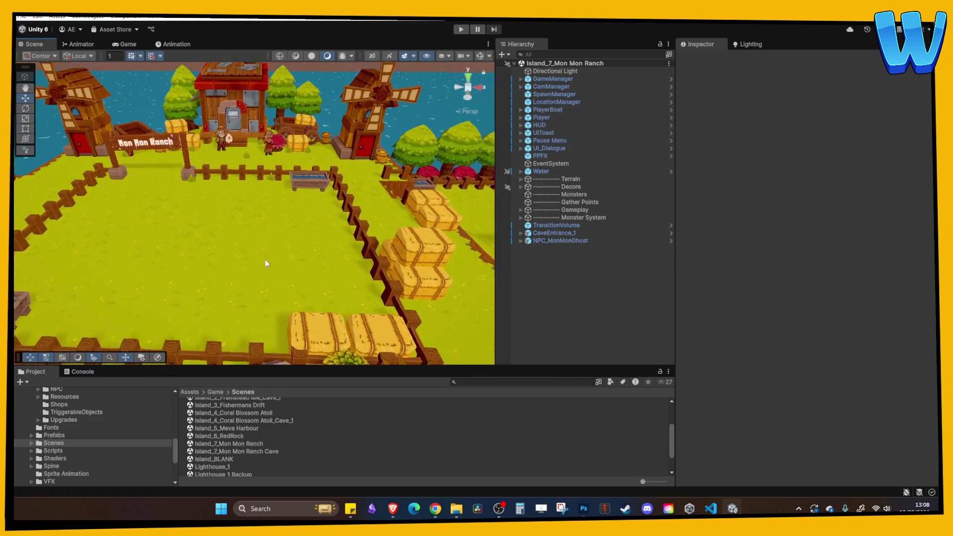
{"action": "scroll", "coordinate": [231, 186], "scroll_direction": "up", "scroll_amount": 3}
{"action": "left_click", "coordinate": [227, 161]}
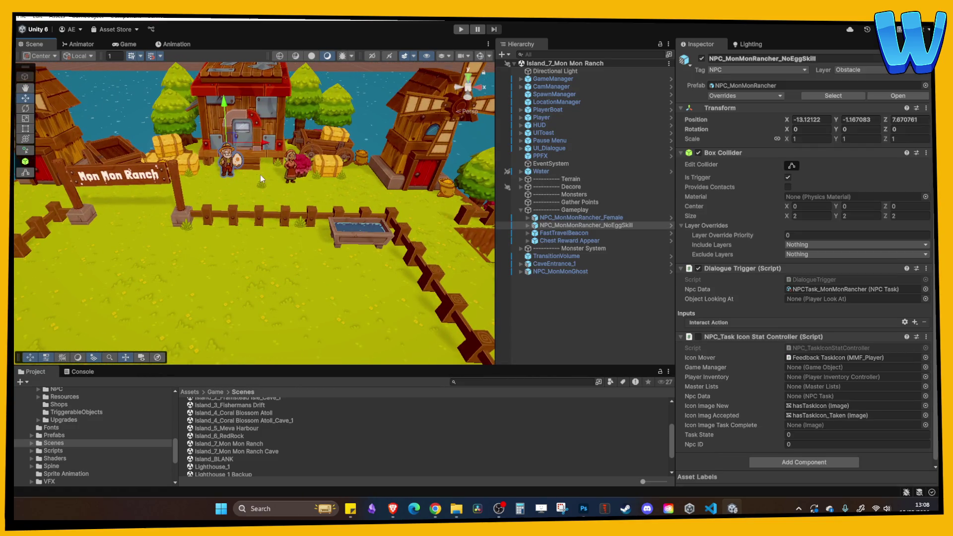
{"action": "scroll", "coordinate": [290, 172], "scroll_direction": "down", "scroll_amount": 5}
{"action": "key", "text": "f"}
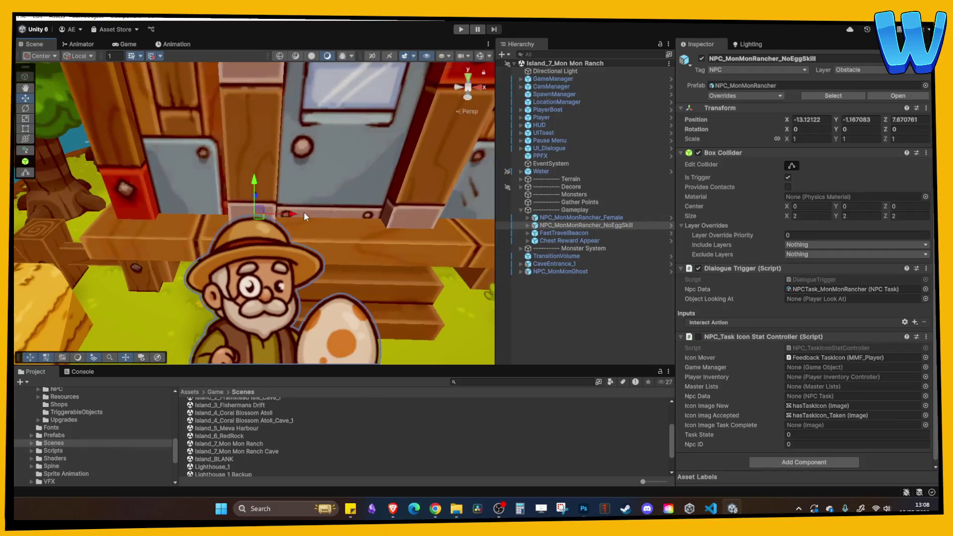
{"action": "scroll", "coordinate": [314, 214], "scroll_direction": "down", "scroll_amount": 6}
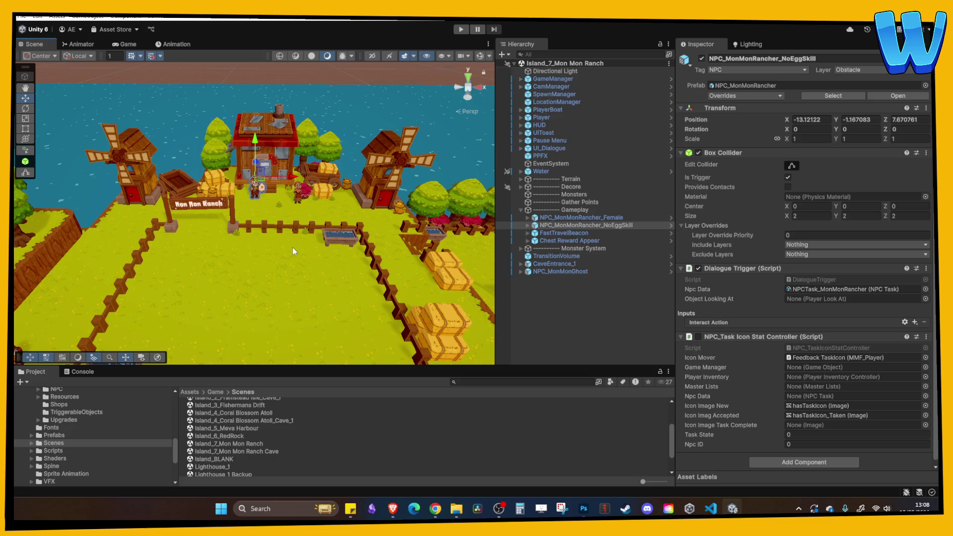
{"action": "scroll", "coordinate": [293, 247], "scroll_direction": "down", "scroll_amount": 4}
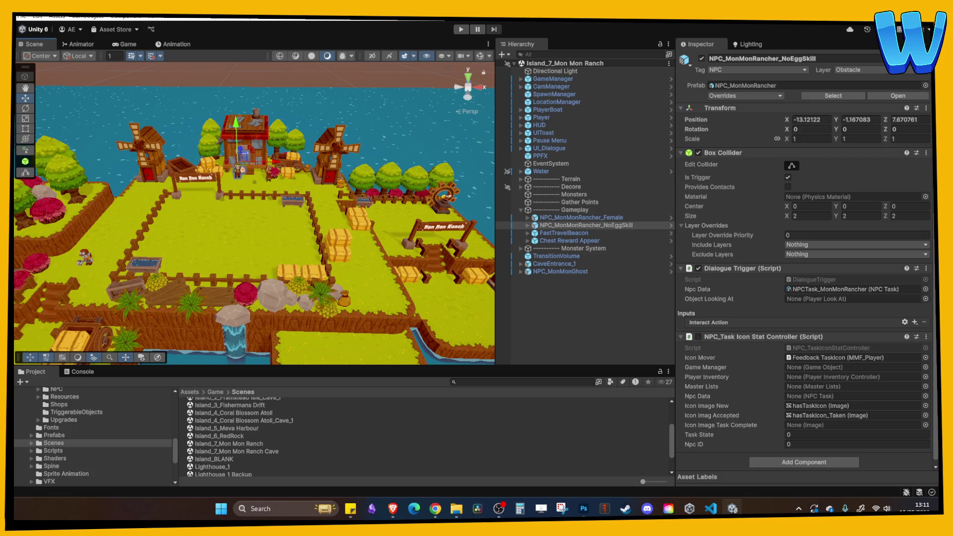
{"action": "left_click", "coordinate": [435, 508]}
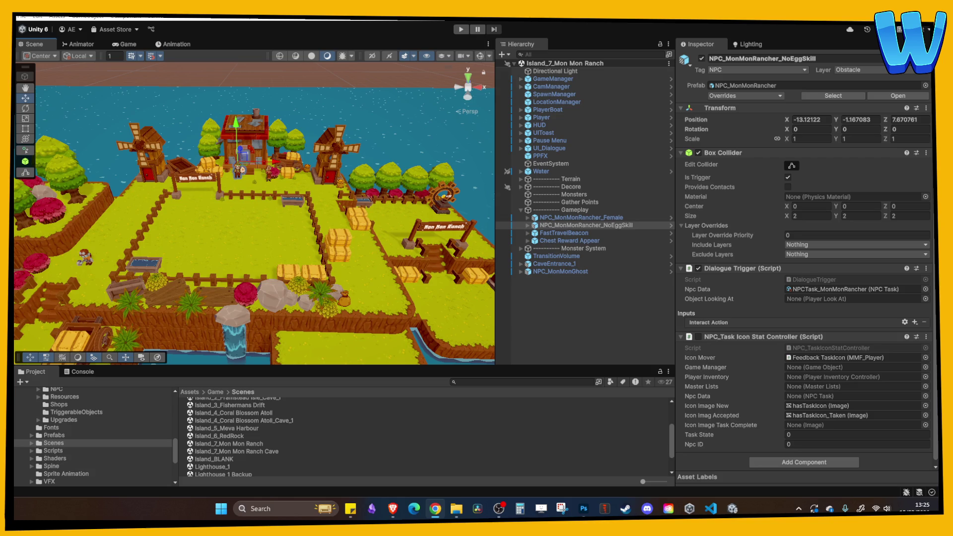
Step: Start Play mode to play-test the Island_7_Mon Mon Ranch scene
{"action": "left_click", "coordinate": [459, 28]}
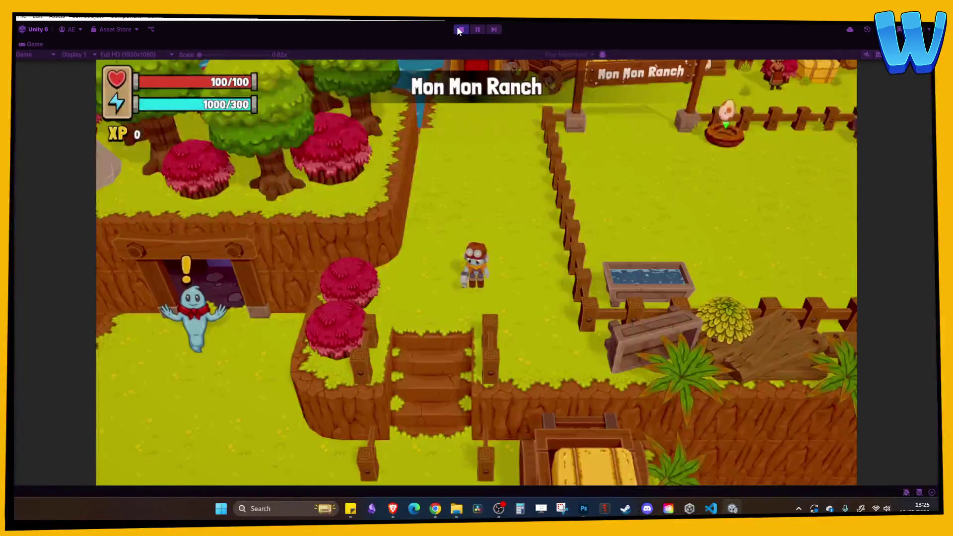
Step: Walk up to the ranch NPC and advance her dialogue to the Items Wanted request
{"action": "key", "text": "w"}
{"action": "key", "text": "w"}
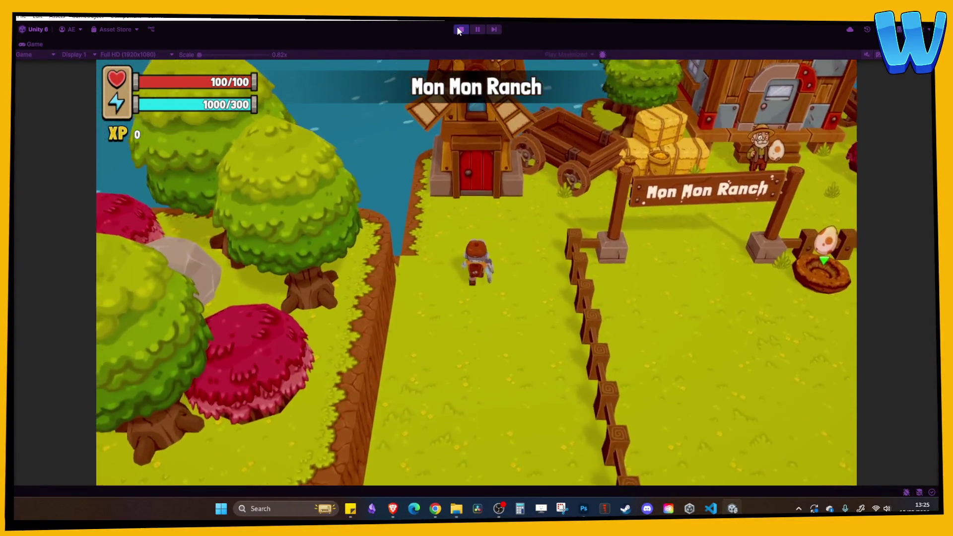
{"action": "key", "text": "e"}
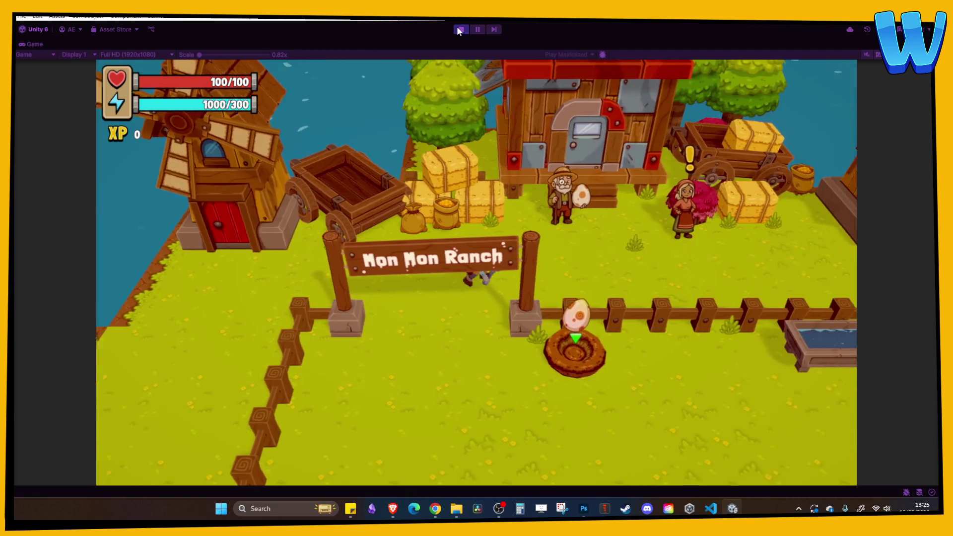
{"action": "key", "text": "w"}
{"action": "key", "text": "e"}
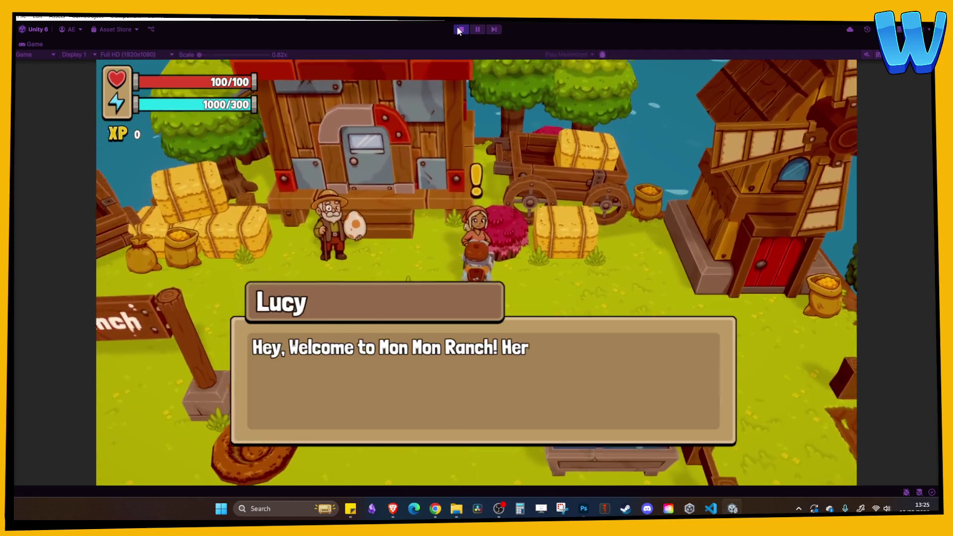
{"action": "key", "text": "e"}
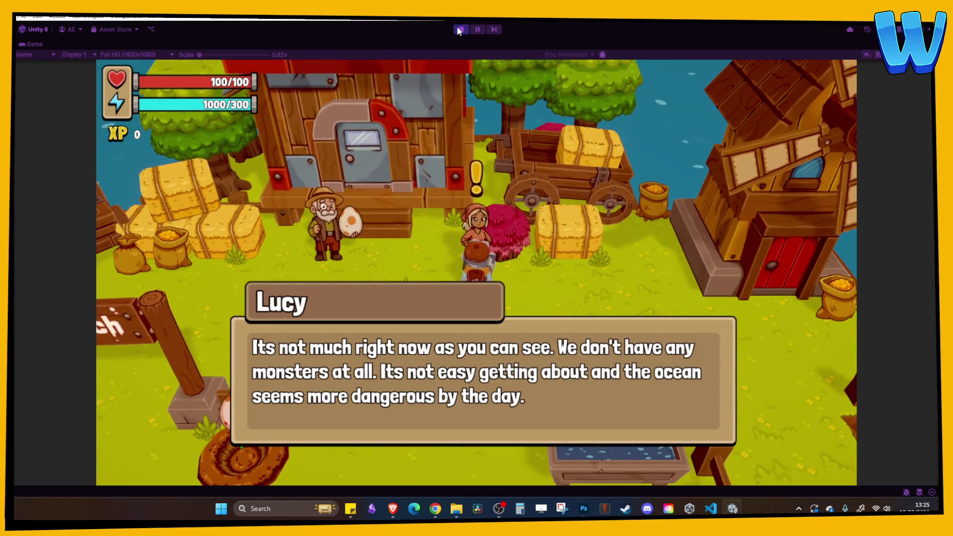
{"action": "key", "text": "e"}
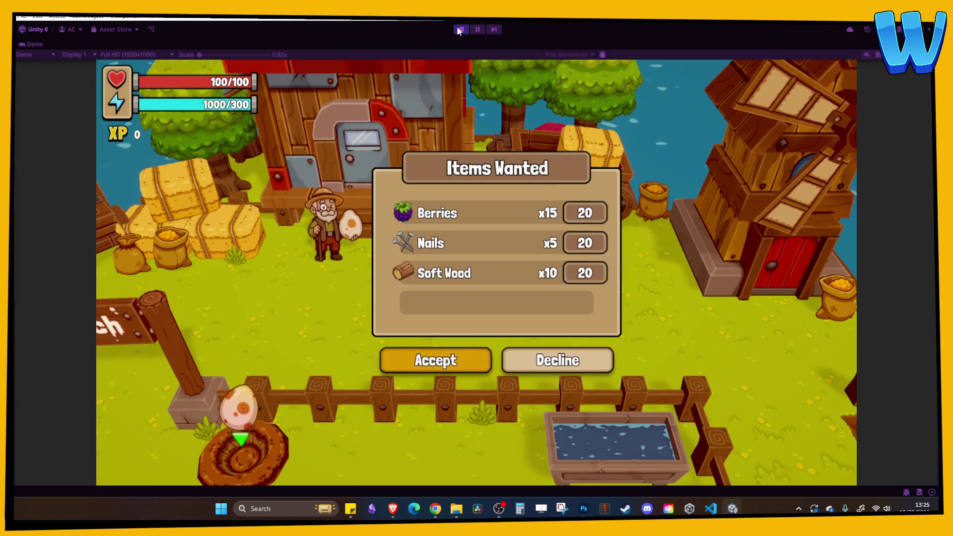
Step: Accept the Items Wanted task, check the inventory, then hand in the Berries, Nails and Soft Wood
{"action": "key", "text": "e"}
{"action": "key", "text": "i"}
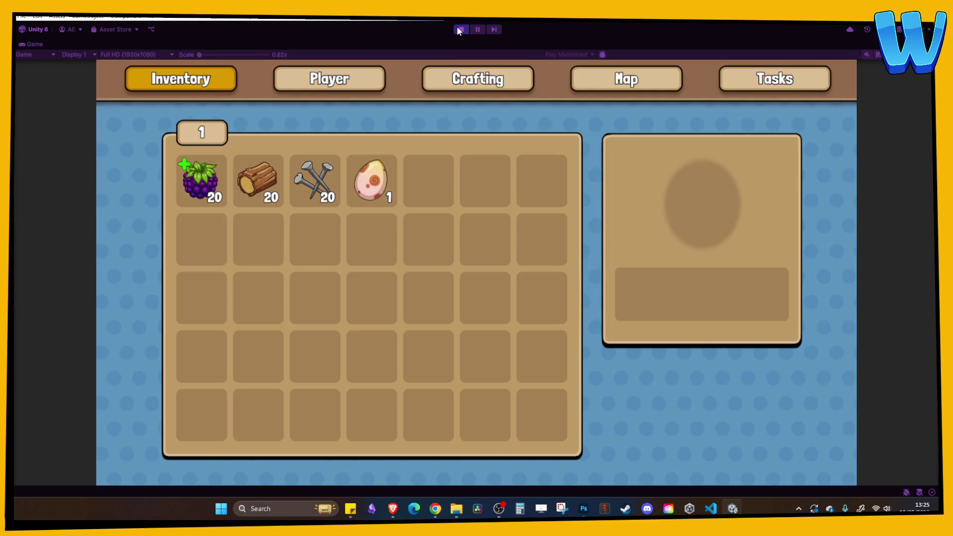
{"action": "key", "text": "i"}
{"action": "key", "text": "e"}
{"action": "key", "text": "e"}
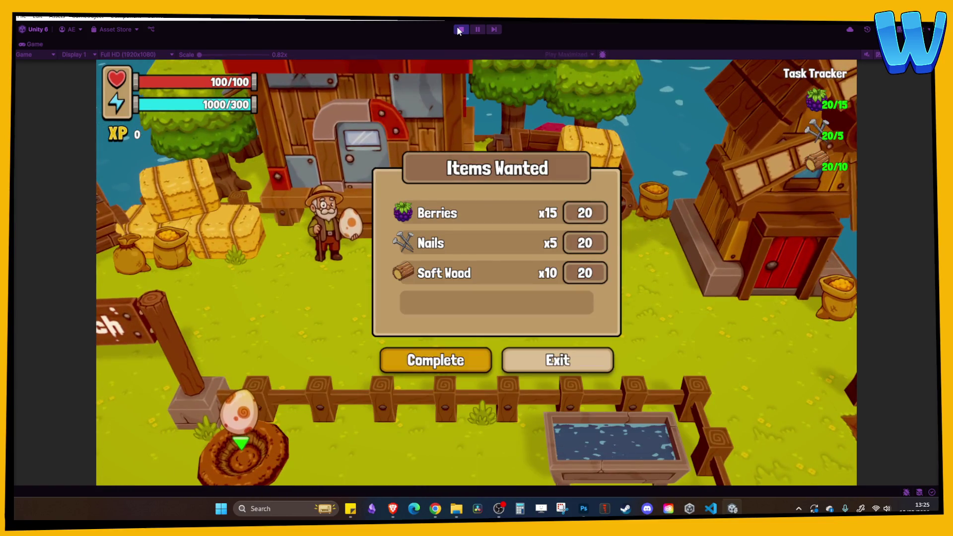
{"action": "key", "text": "e"}
Step: Open the reward treasure chest and check the inventory for its contents
{"action": "key", "text": "d"}
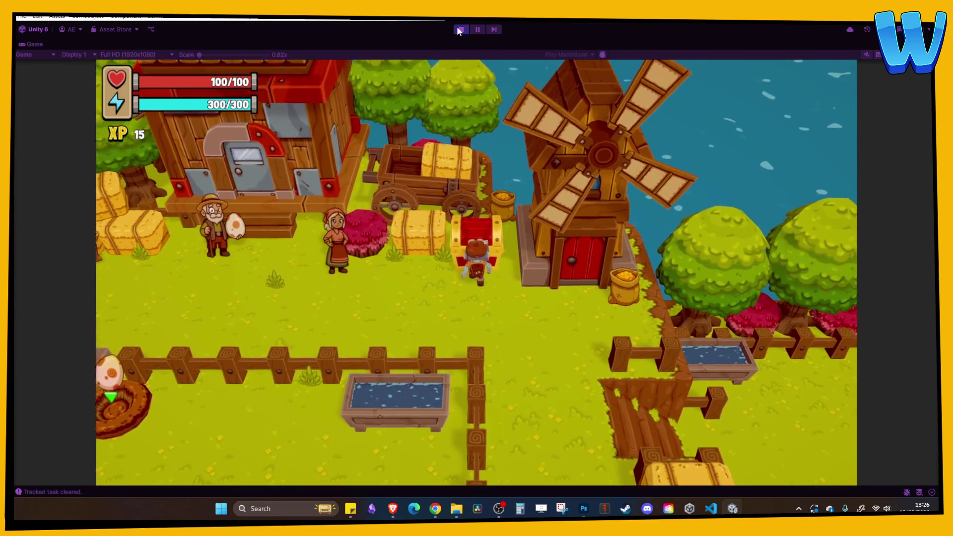
{"action": "key", "text": "e"}
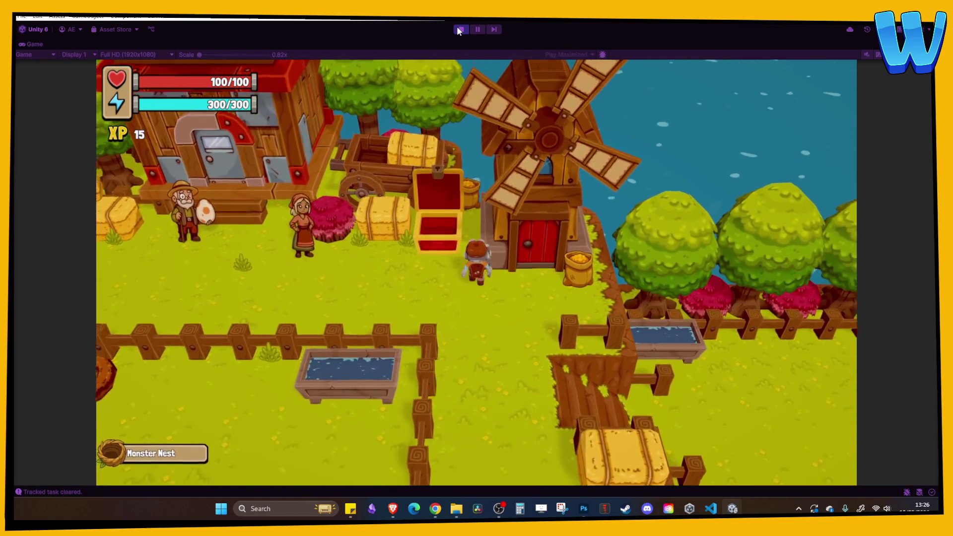
{"action": "key", "text": "Tab"}
{"action": "key", "text": "Tab"}
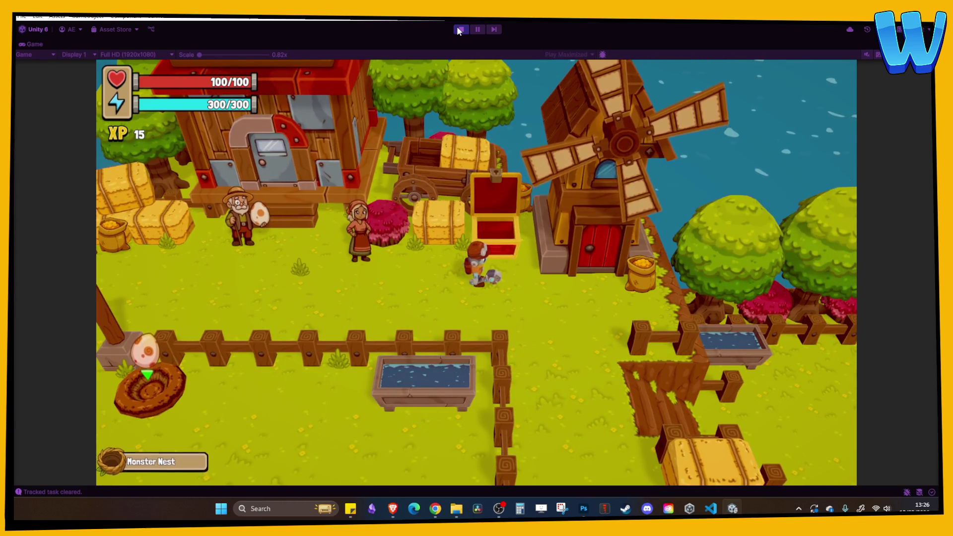
Step: Walk back past the windmill to the egg nest and select the Monster Egg in the inventory
{"action": "key", "text": "a"}
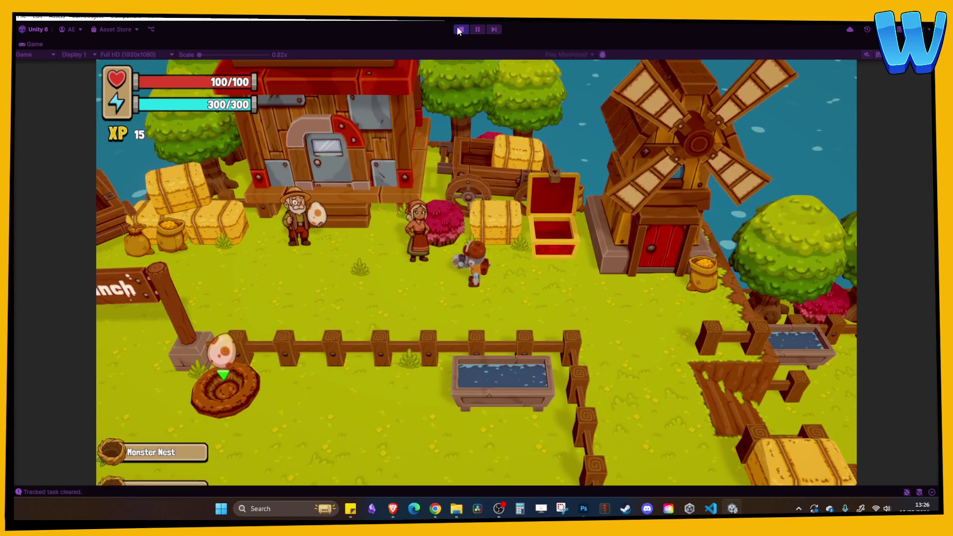
{"action": "key", "text": "a"}
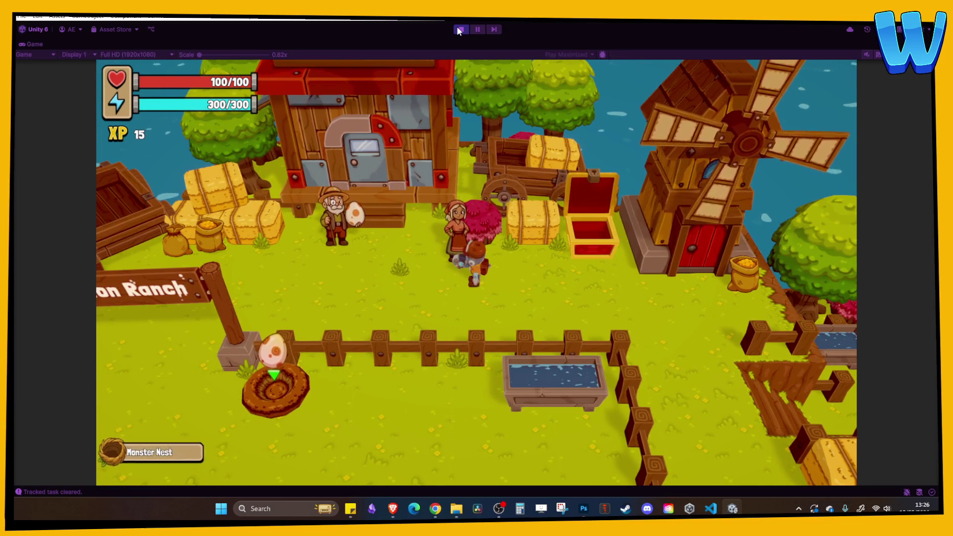
{"action": "key", "text": "a"}
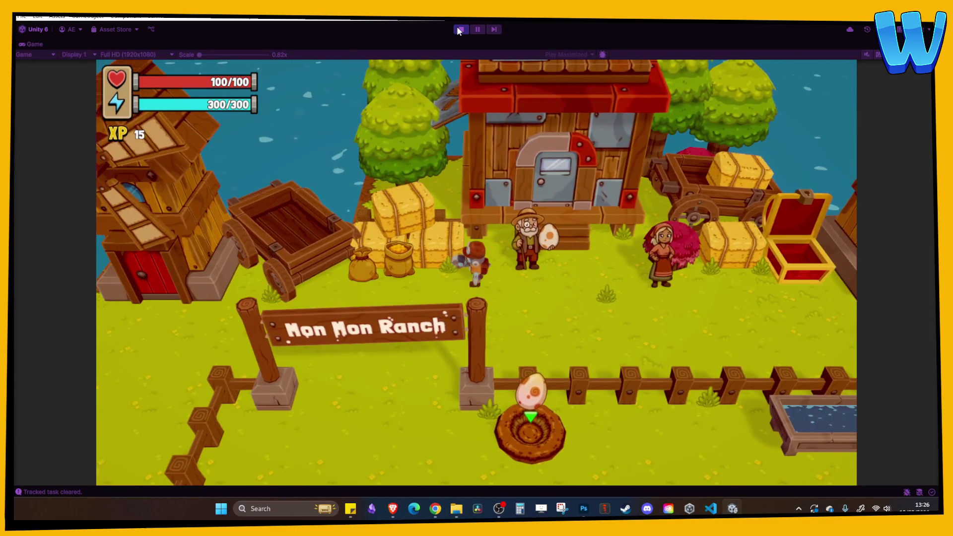
{"action": "key", "text": "a"}
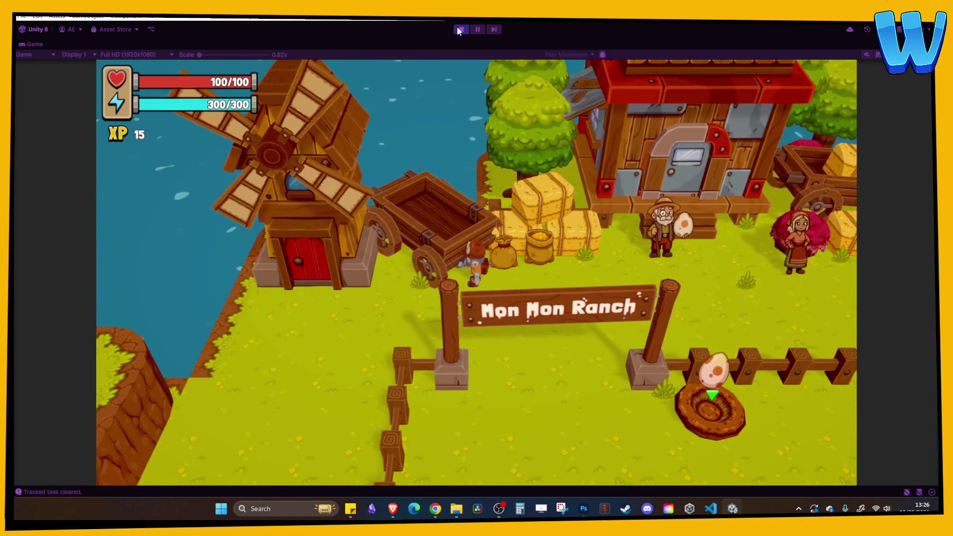
{"action": "key", "text": "a"}
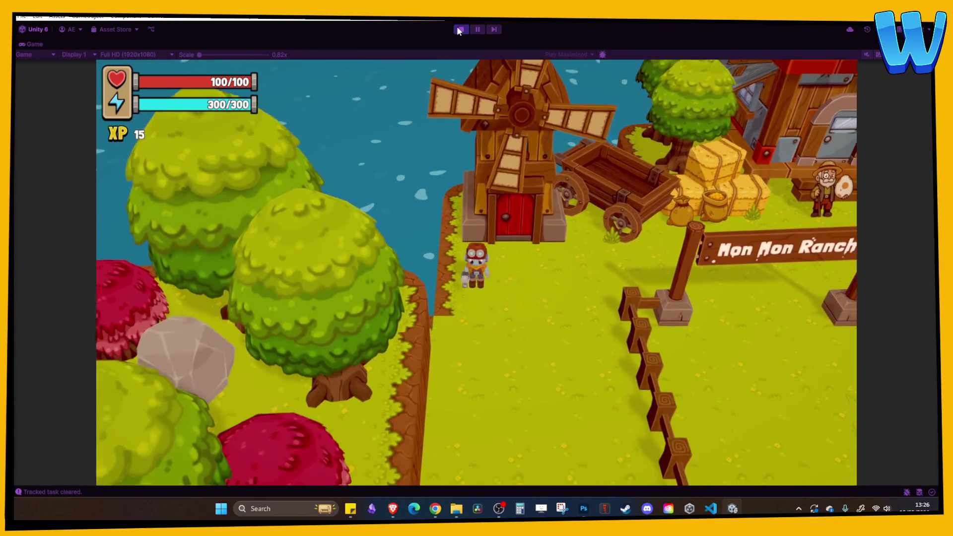
{"action": "key", "text": "s"}
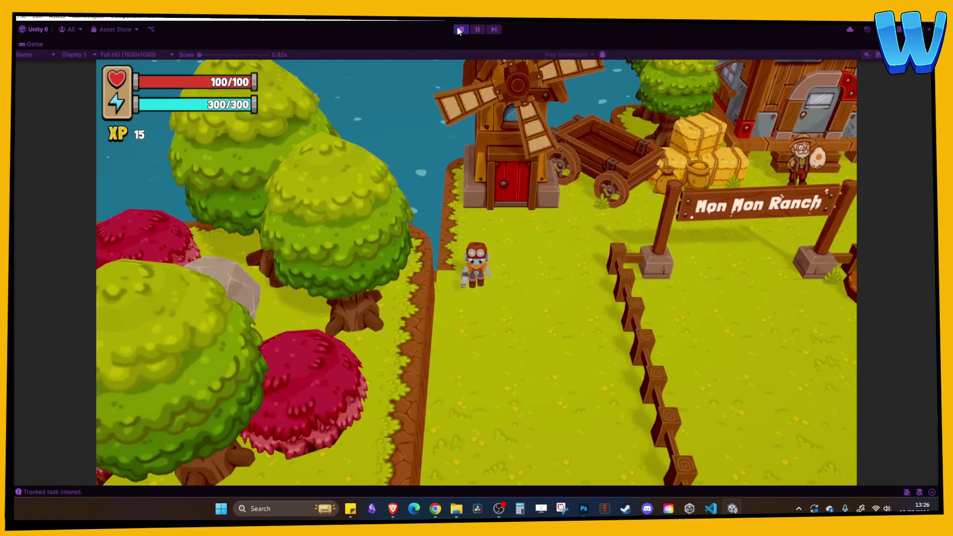
{"action": "key", "text": "w"}
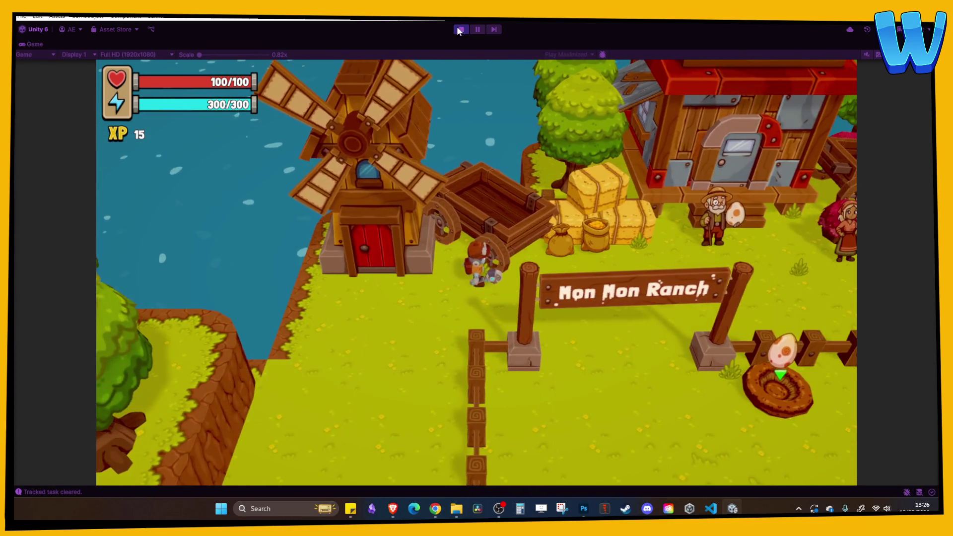
{"action": "key", "text": "i"}
{"action": "key", "text": "d"}
{"action": "key", "text": "d"}
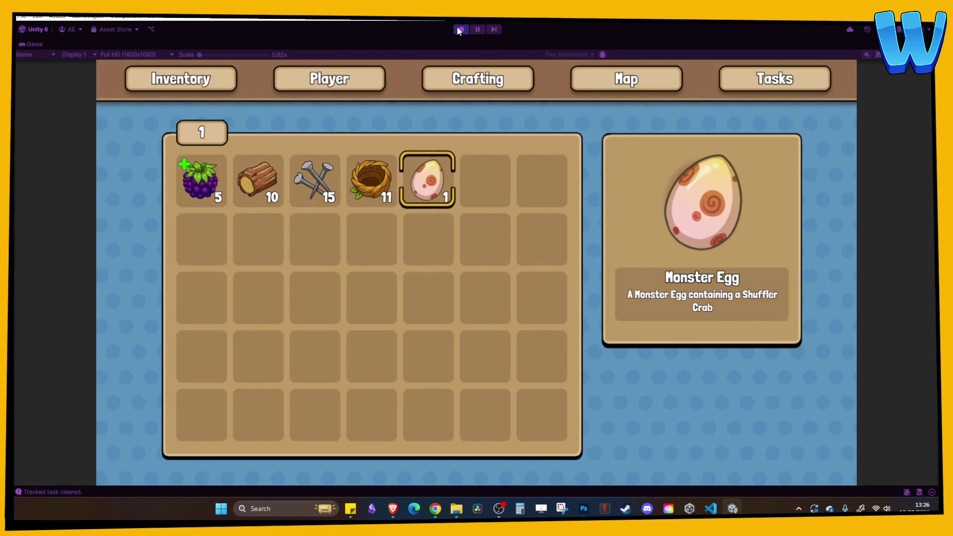
Step: Place the Monster Egg on the nest, hatch the crab, and collect its rewards, including a Mon Mon Coin
{"action": "key", "text": "e"}
{"action": "key", "text": "s"}
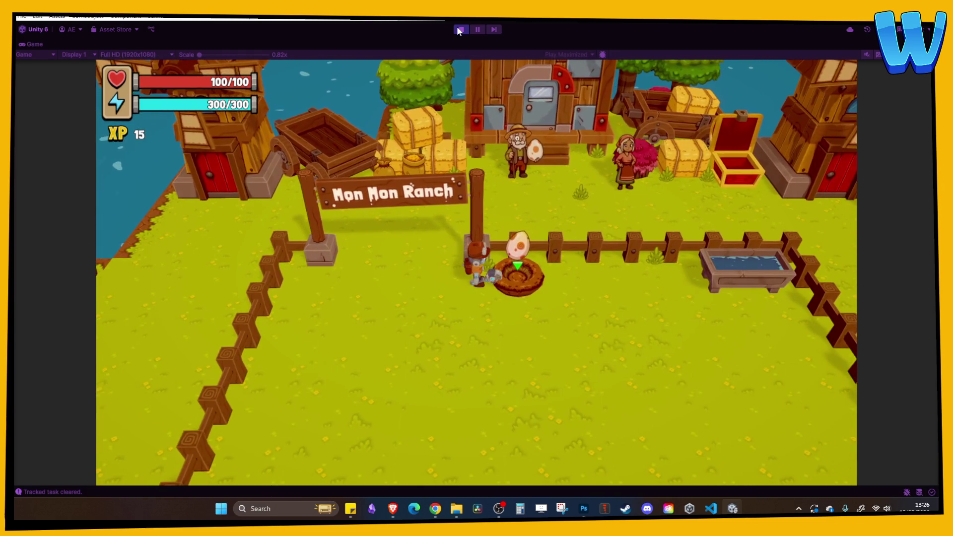
{"action": "key", "text": "s"}
{"action": "key", "text": "w"}
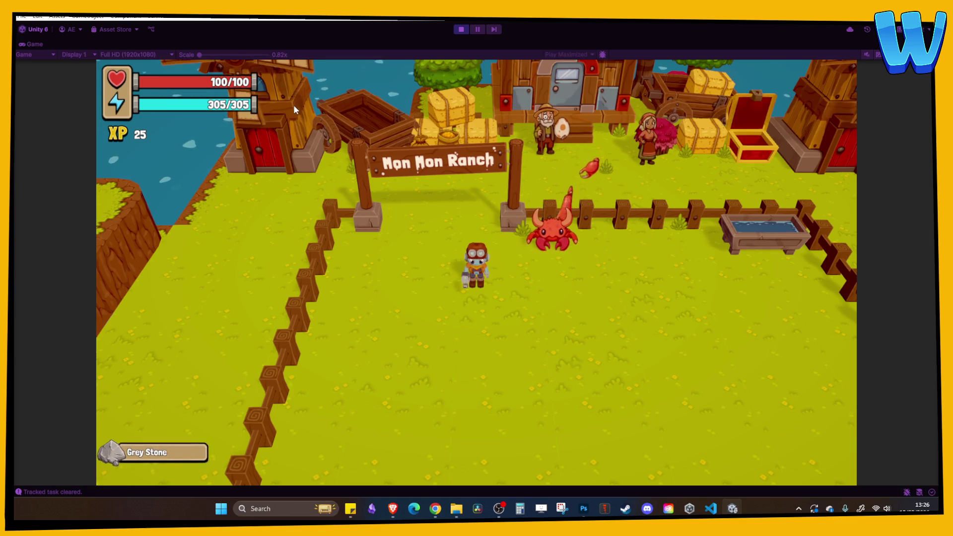
{"action": "key", "text": "w"}
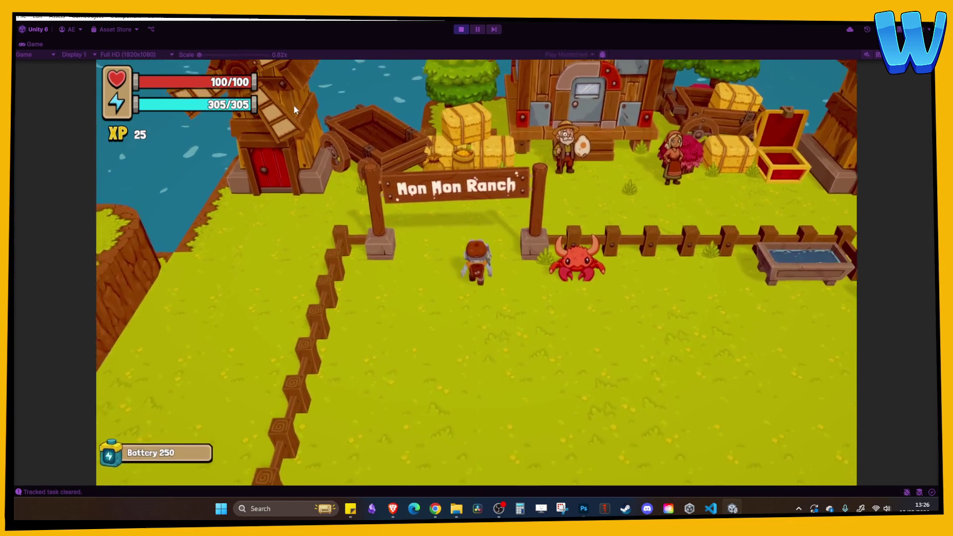
{"action": "key", "text": "i"}
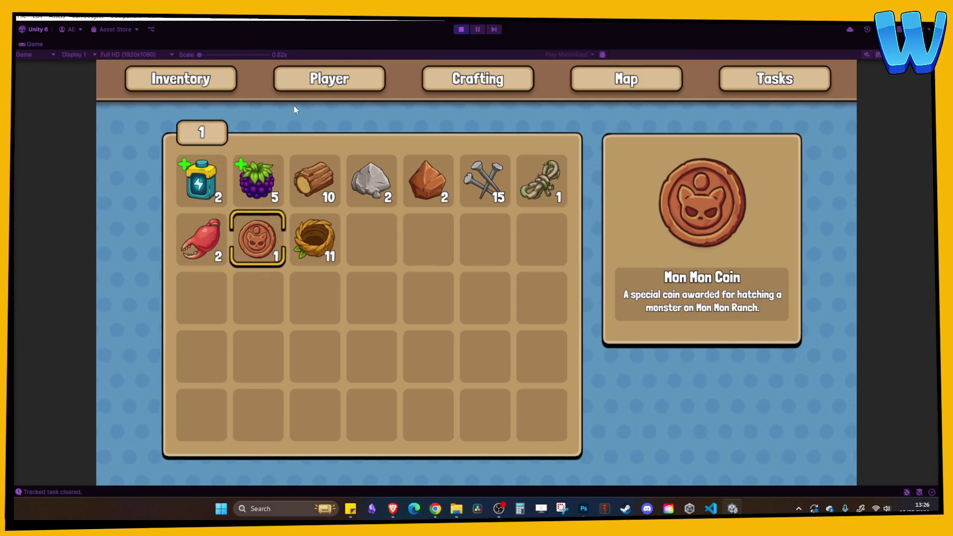
Step: Walk past the windmill and south toward the cliff to face the cave ghost
{"action": "key", "text": "i"}
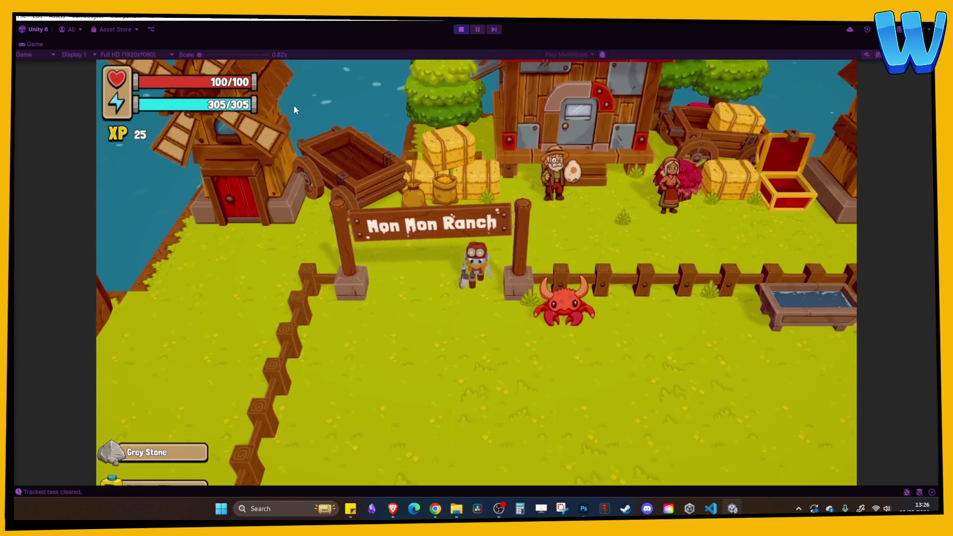
{"action": "key", "text": "a"}
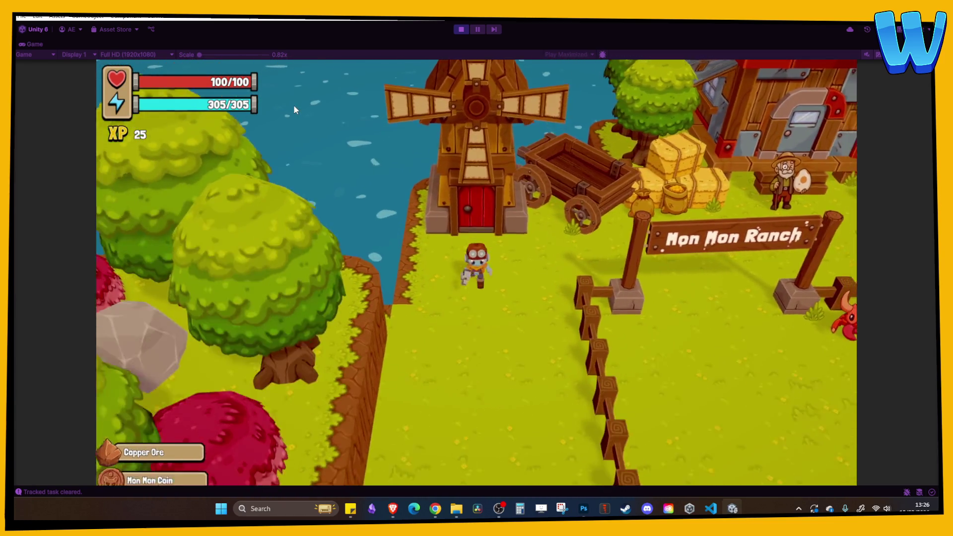
{"action": "key", "text": "s"}
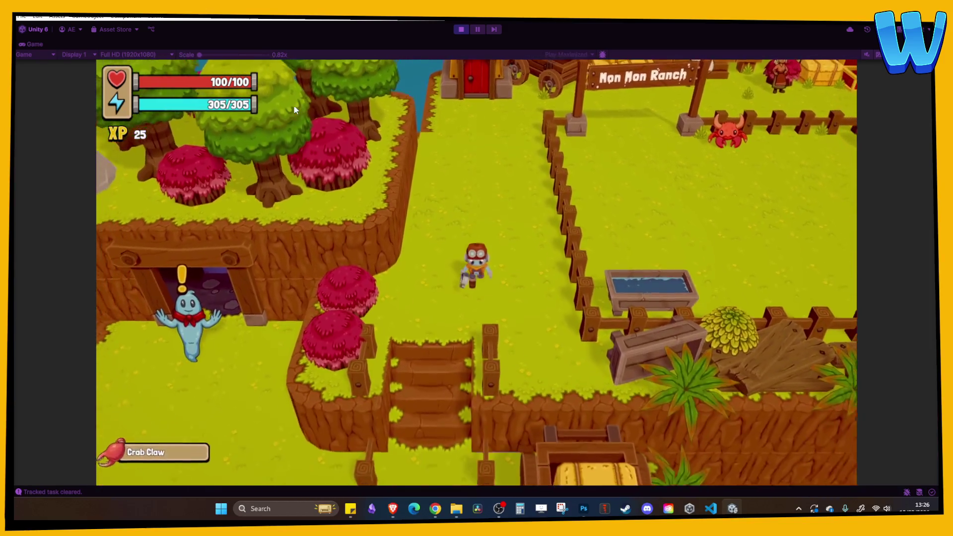
{"action": "key", "text": "s"}
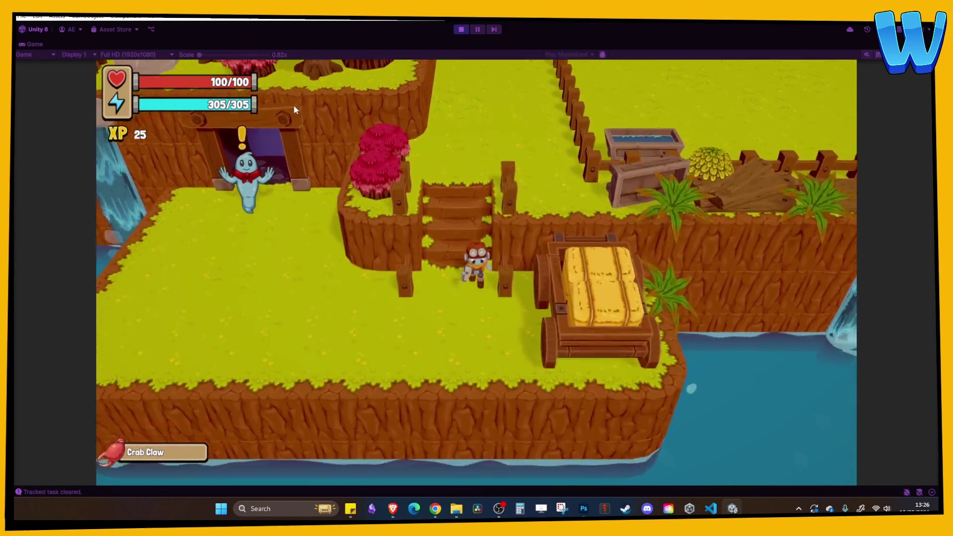
{"action": "key", "text": "a"}
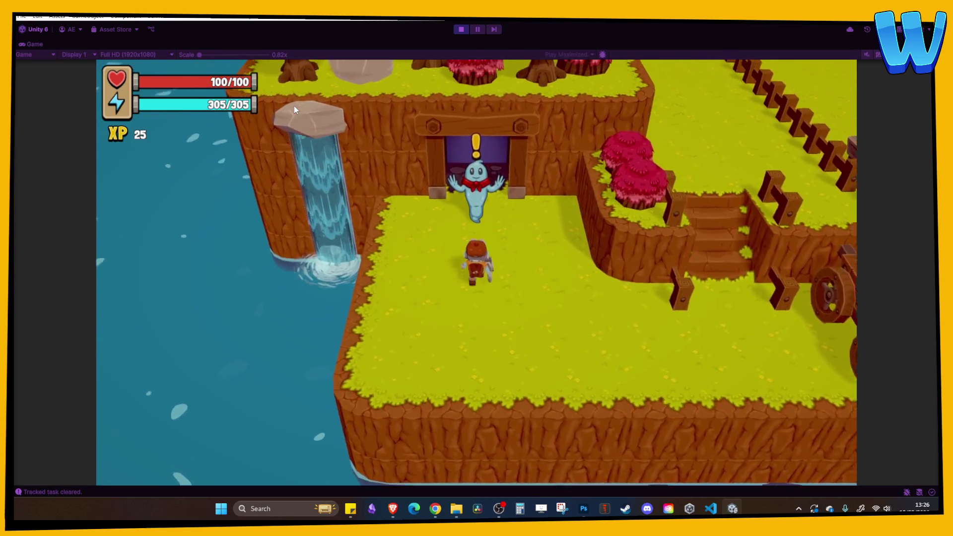
{"action": "key", "text": "w"}
Step: Accept the ghost's 3 Mon Mon Coins task and stop Play mode
{"action": "key", "text": "e"}
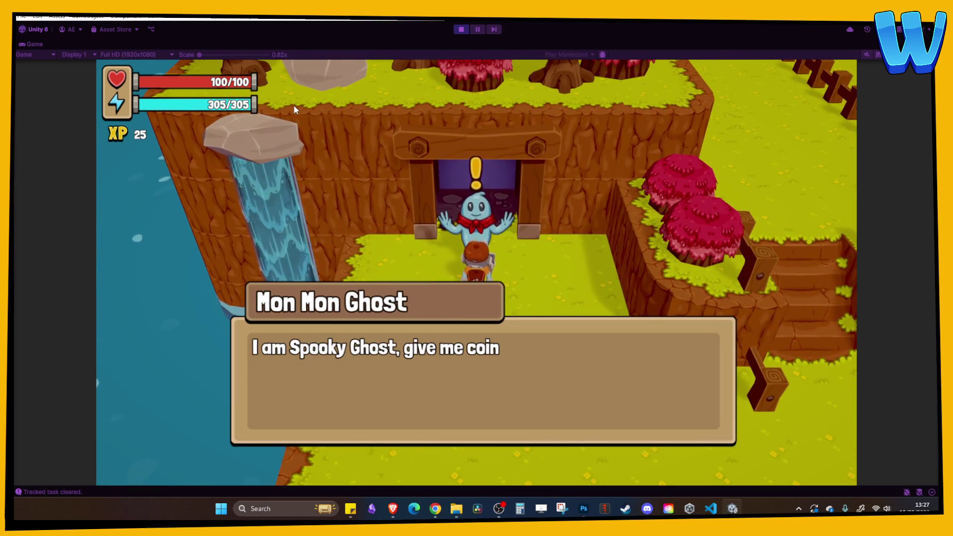
{"action": "key", "text": "e"}
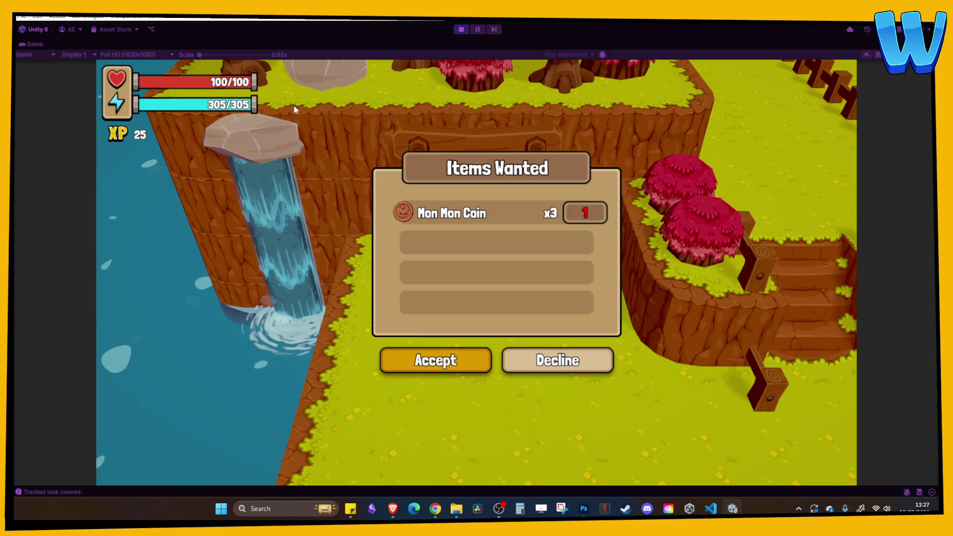
{"action": "key", "text": "e"}
{"action": "key", "text": "d"}
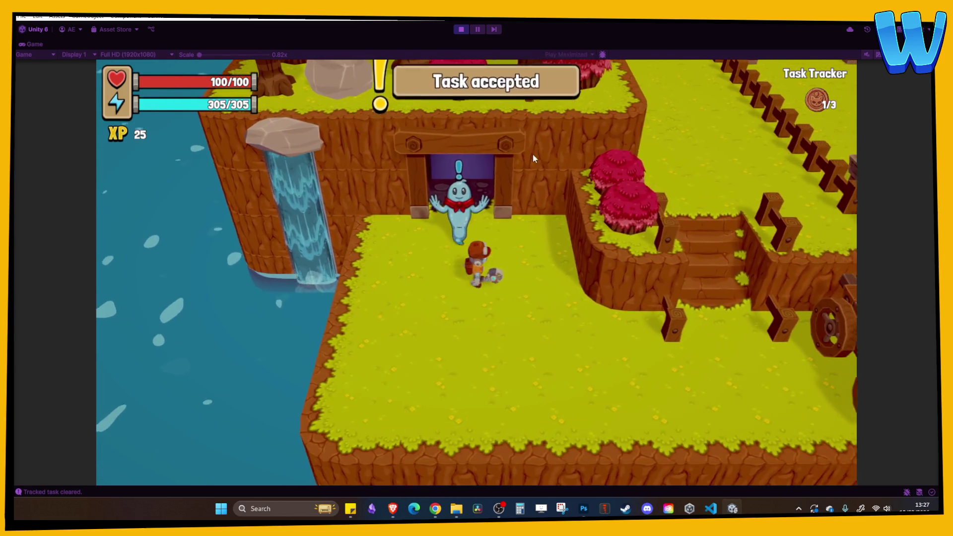
{"action": "left_click", "coordinate": [461, 29]}
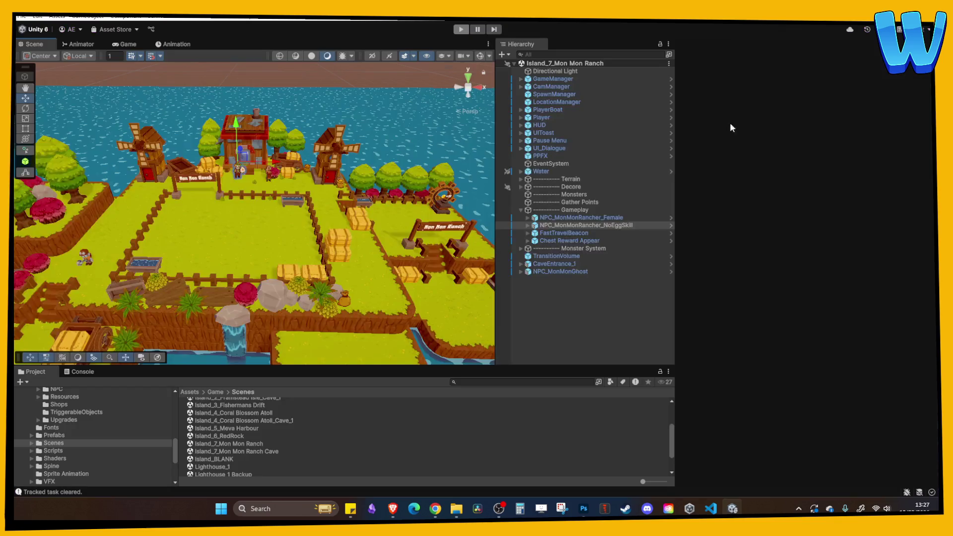
Step: Open the Island_7_Mon Mon Ranch Cave scene from the Scenes folder and start Play mode
{"action": "left_click", "coordinate": [241, 452]}
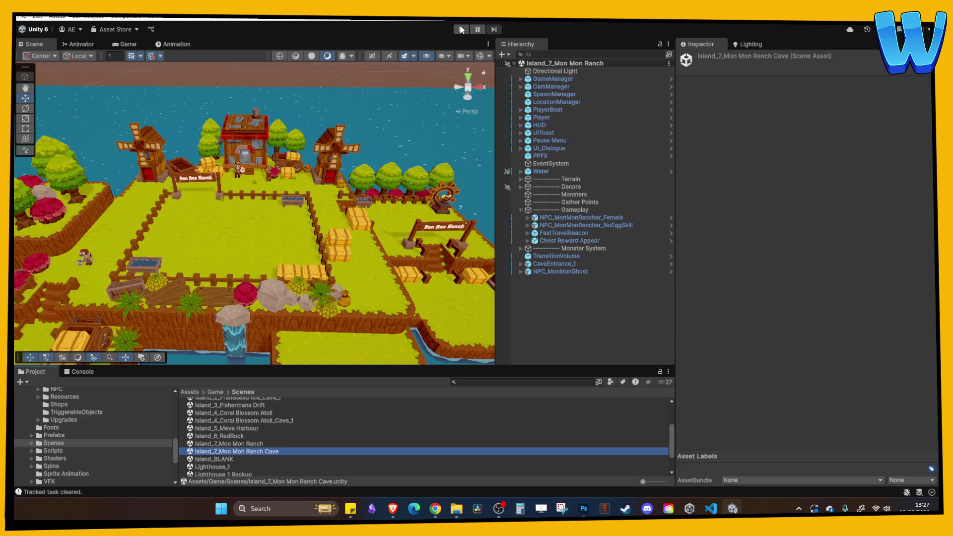
{"action": "double_click", "coordinate": [258, 450]}
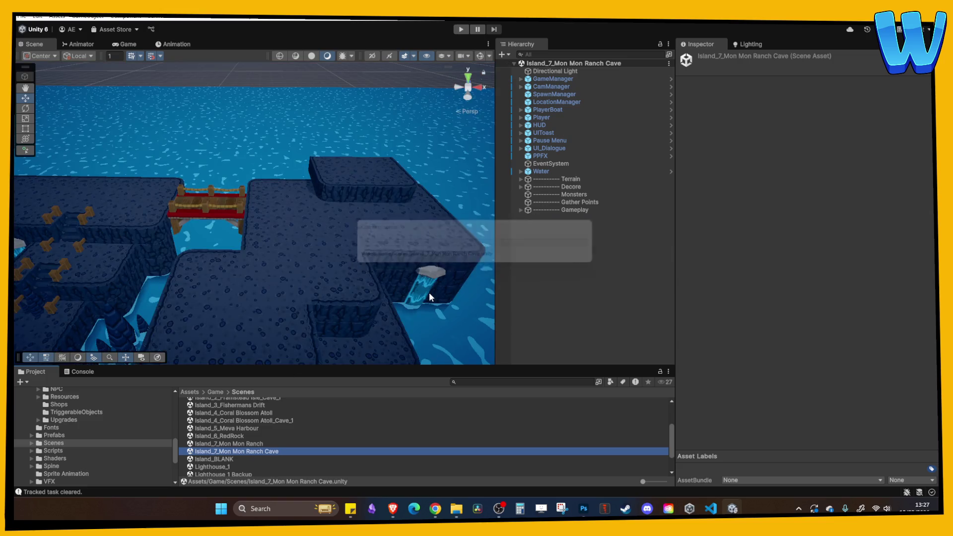
{"action": "left_click", "coordinate": [461, 30]}
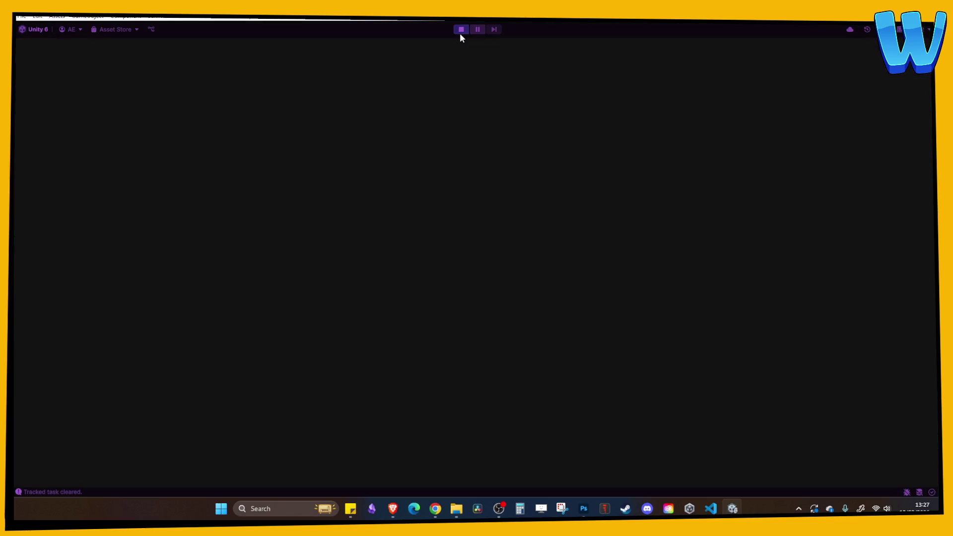
Step: Cross the bridge to the cave chest and open it to unlock the Simple Cloth recipe
{"action": "key", "text": "a"}
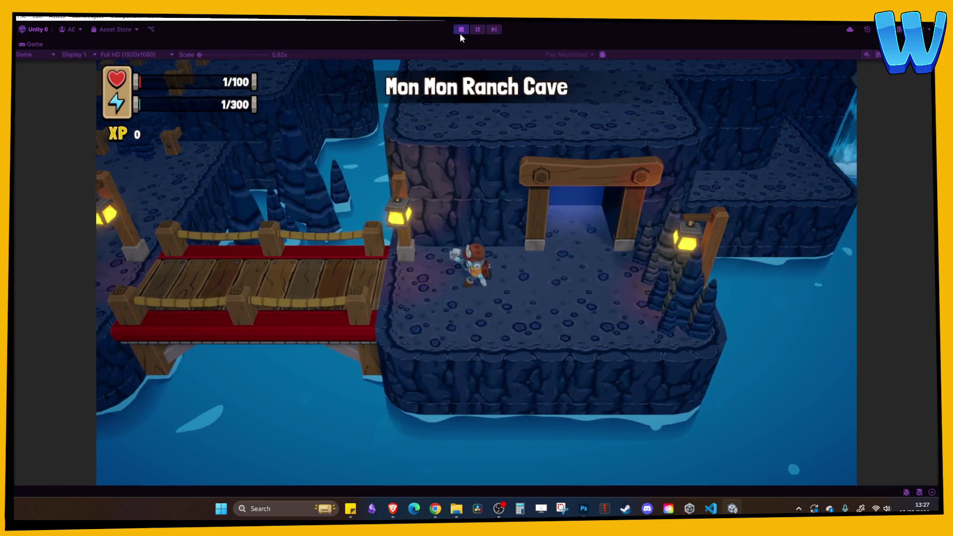
{"action": "key", "text": "a"}
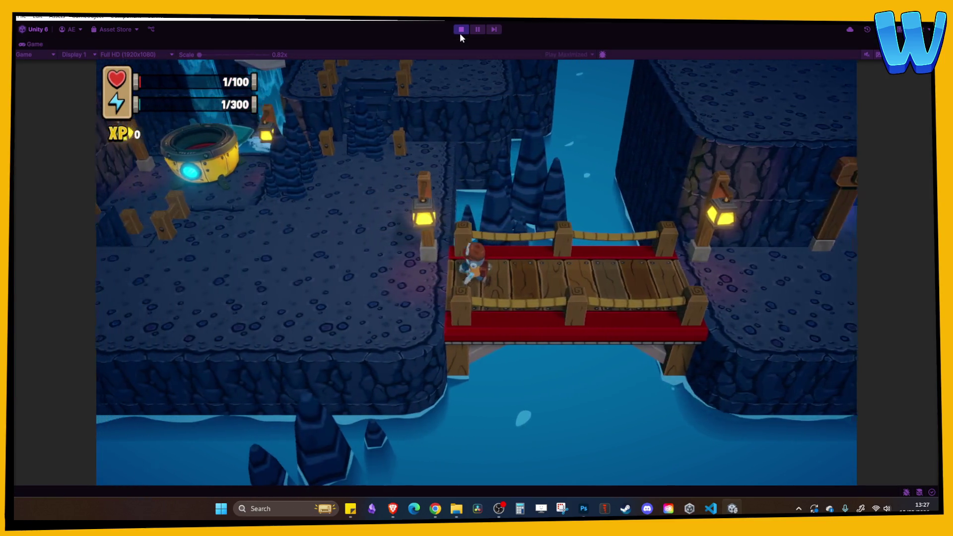
{"action": "key", "text": "a"}
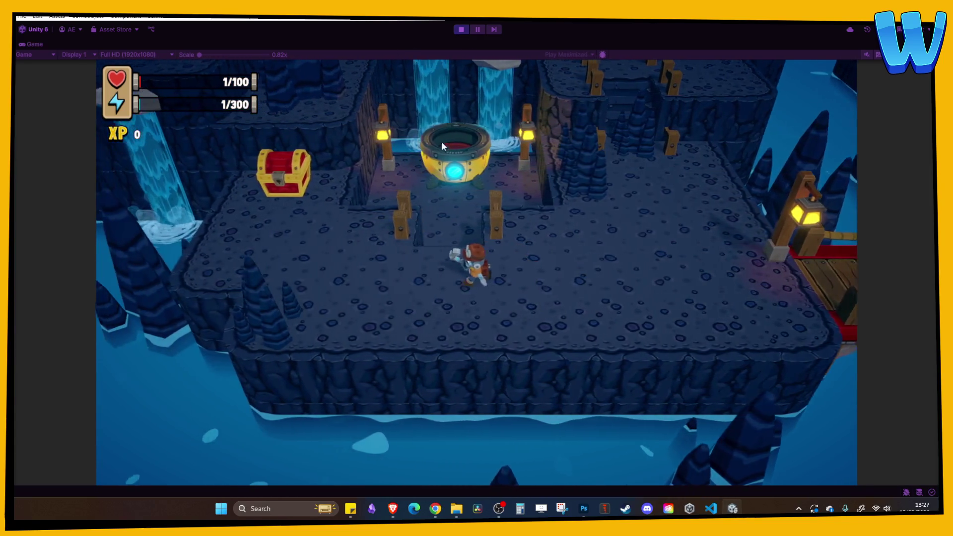
{"action": "key", "text": "s"}
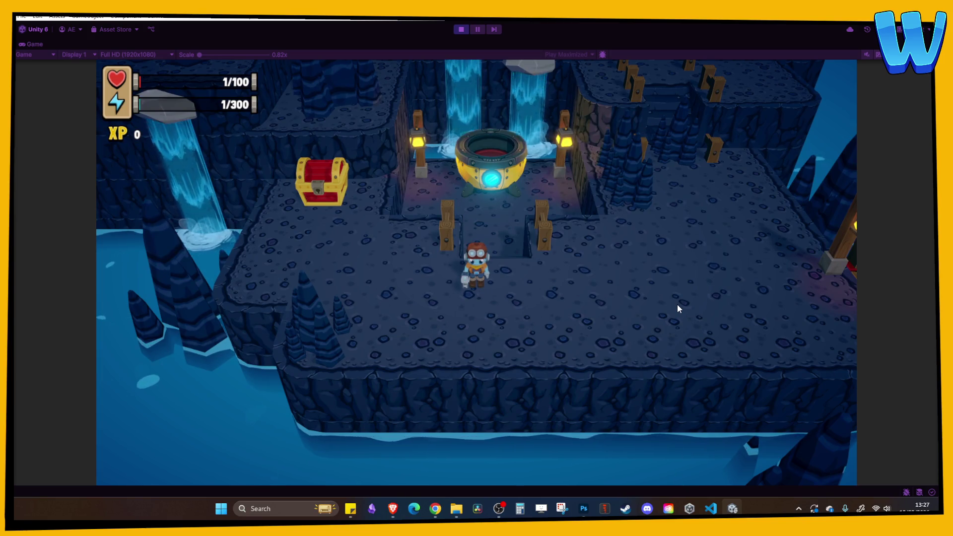
{"action": "key", "text": "a"}
{"action": "key", "text": "w"}
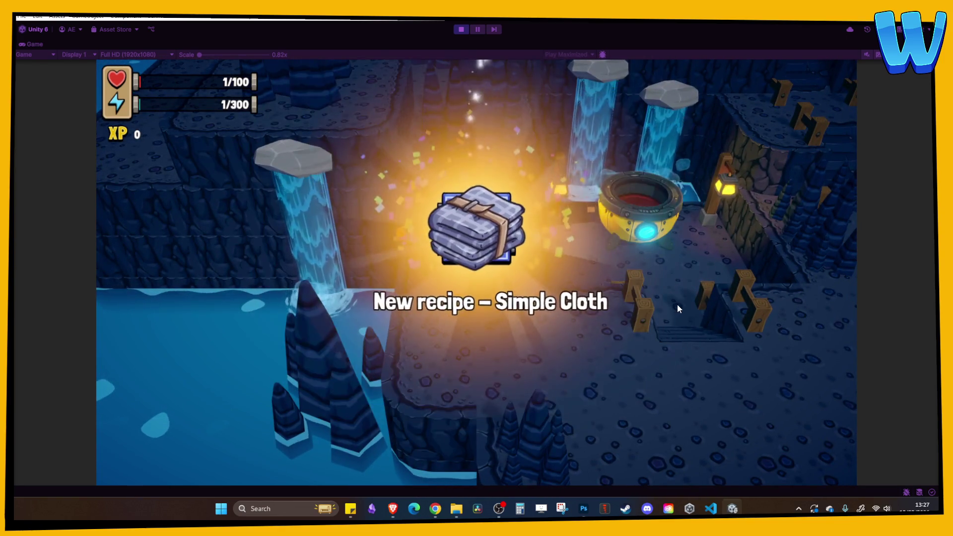
Step: Walk back toward the bridge and stairs, then stop Play mode
{"action": "key", "text": "d"}
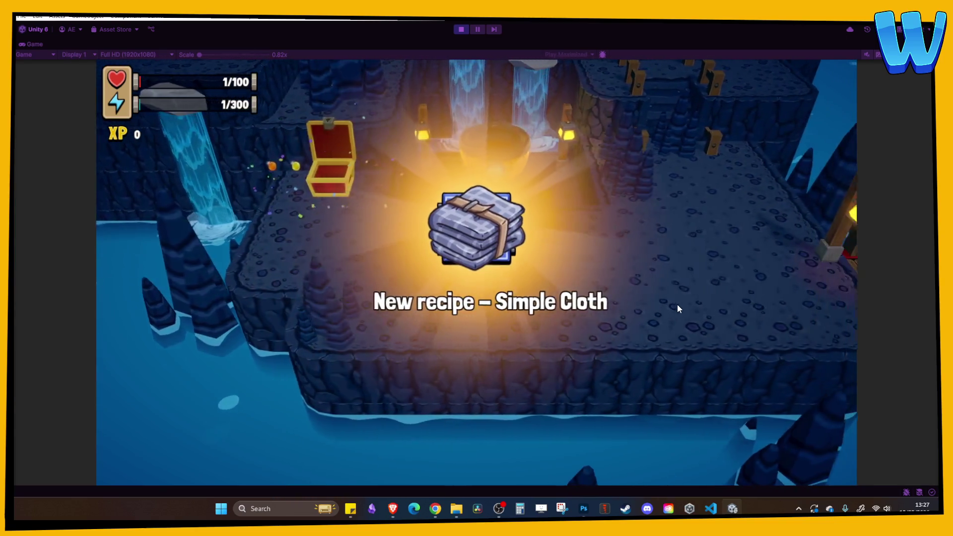
{"action": "key", "text": "w"}
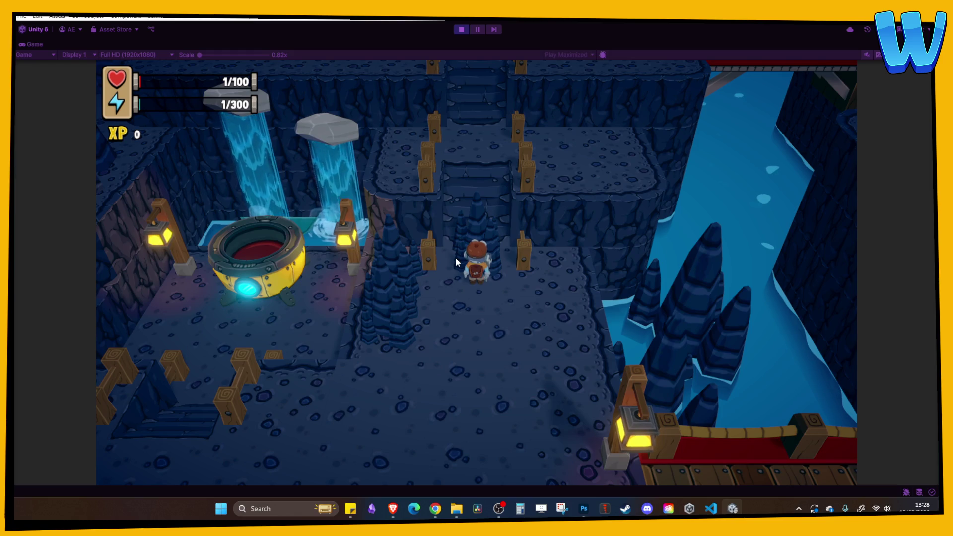
{"action": "key", "text": "d"}
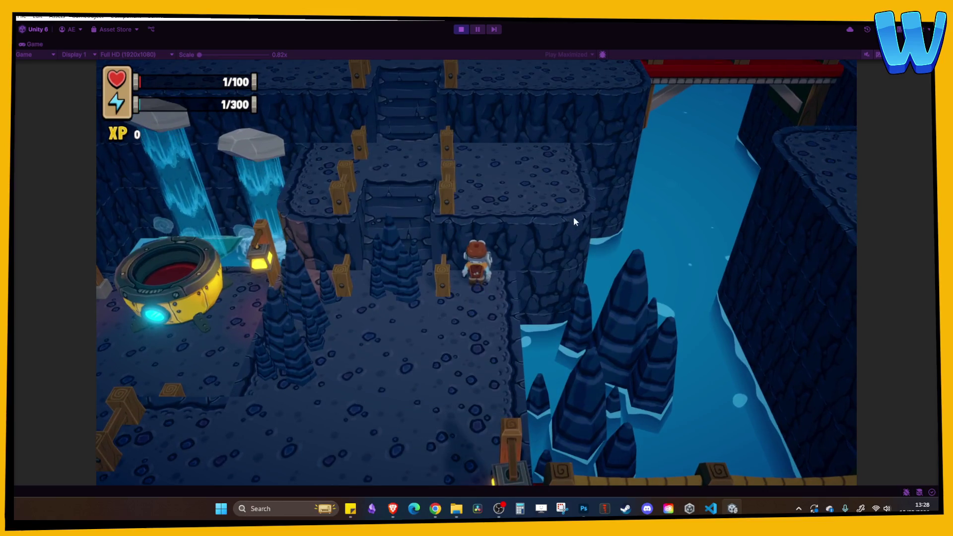
{"action": "left_click", "coordinate": [461, 30]}
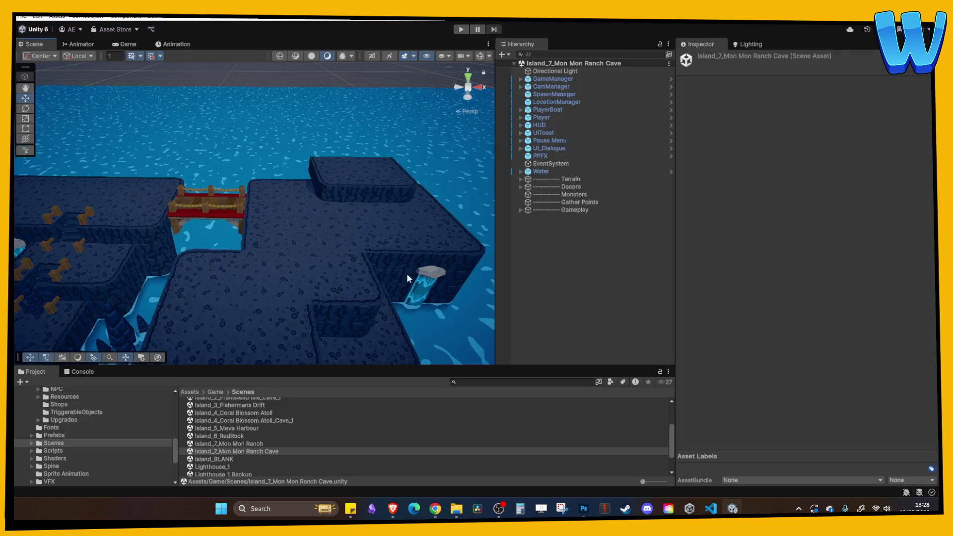
Step: Select the cave's Island Heart object and frame it in the Scene view
{"action": "scroll", "coordinate": [407, 273], "scroll_direction": "down", "scroll_amount": 10}
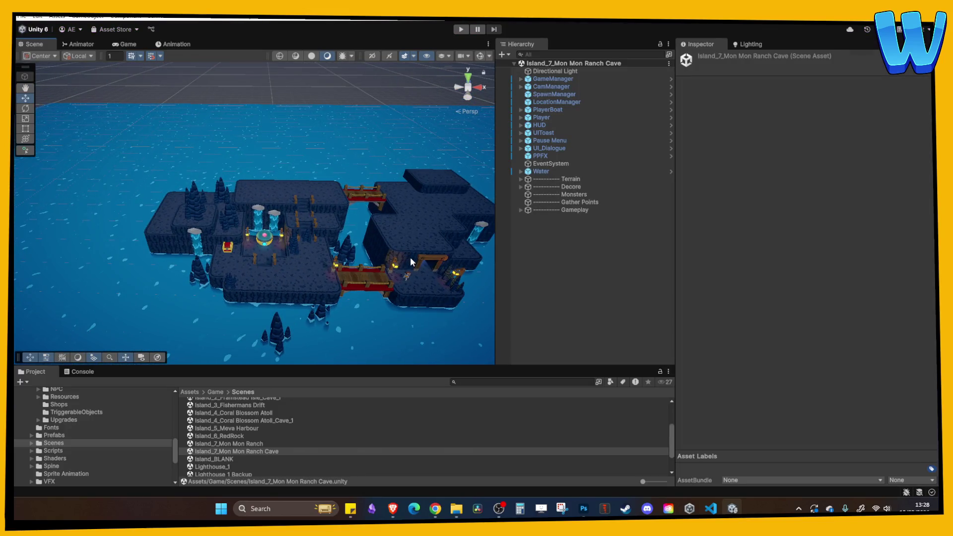
{"action": "left_click_drag", "start_coordinate": [277, 175], "coordinate": [328, 225]}
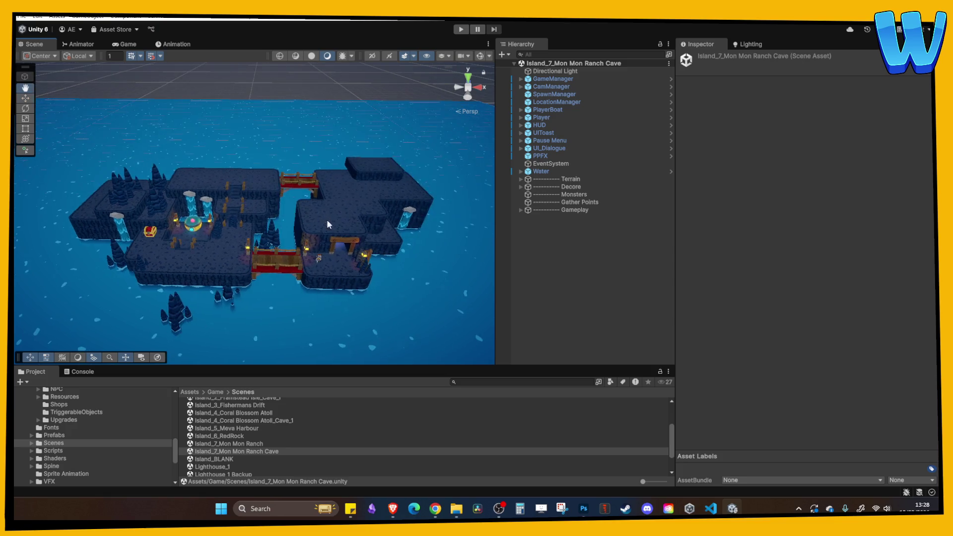
{"action": "left_click", "coordinate": [190, 232]}
{"action": "key", "text": "f"}
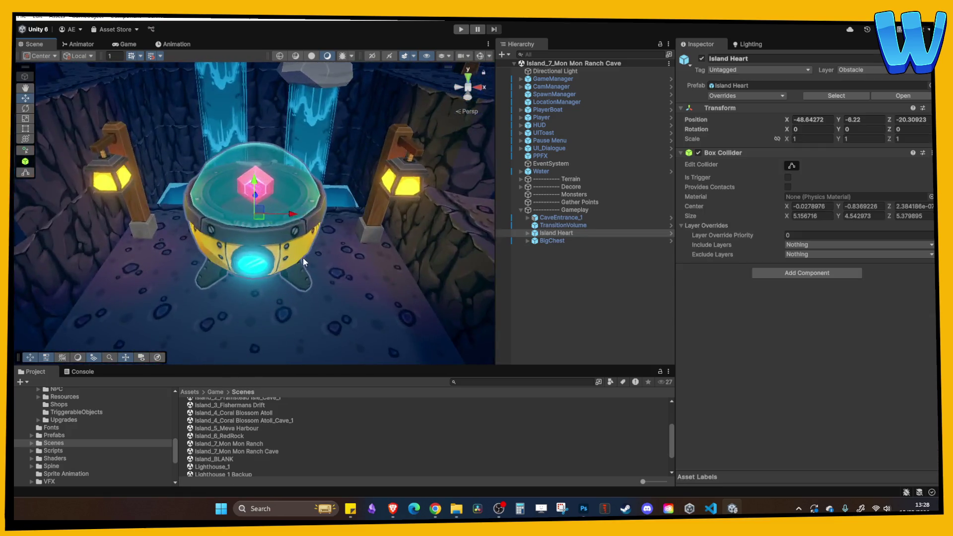
Step: Open the Island_5_Meva Harbour scene and start Play mode
{"action": "scroll", "coordinate": [267, 222], "scroll_direction": "down", "scroll_amount": 10}
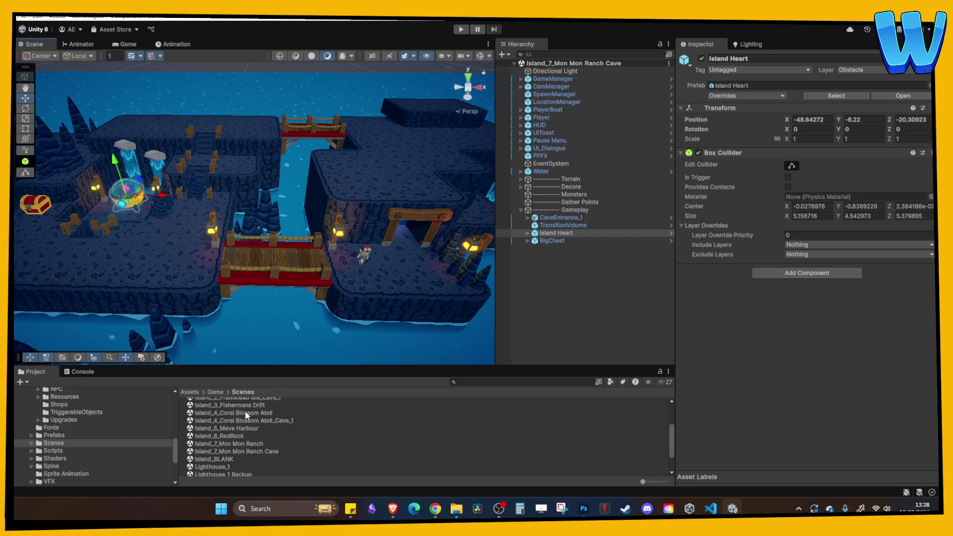
{"action": "double_click", "coordinate": [249, 427]}
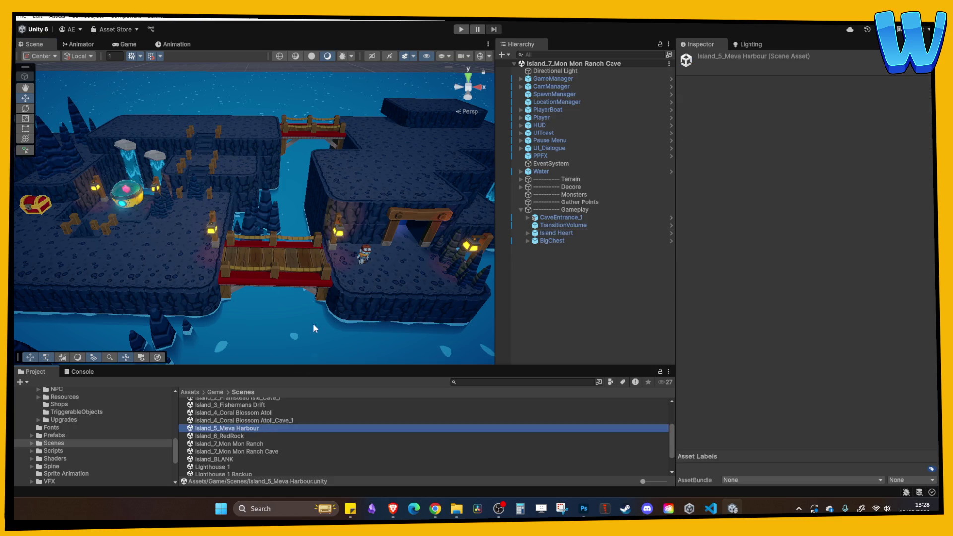
{"action": "mouse_move", "coordinate": [367, 214]}
{"action": "left_mouse_down"}
{"action": "mouse_move", "coordinate": [274, 186]}
{"action": "mouse_move", "coordinate": [333, 182]}
{"action": "left_mouse_up"}
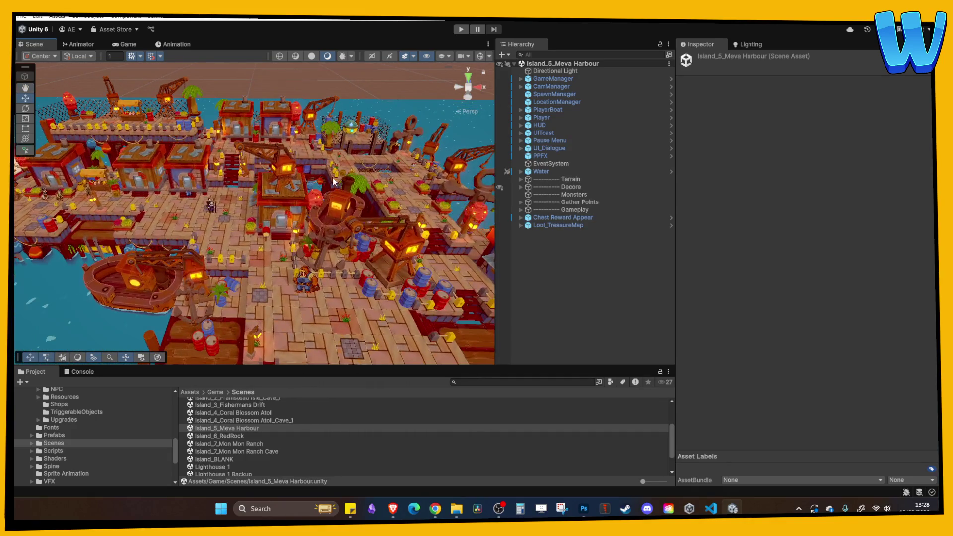
{"action": "left_click", "coordinate": [461, 29]}
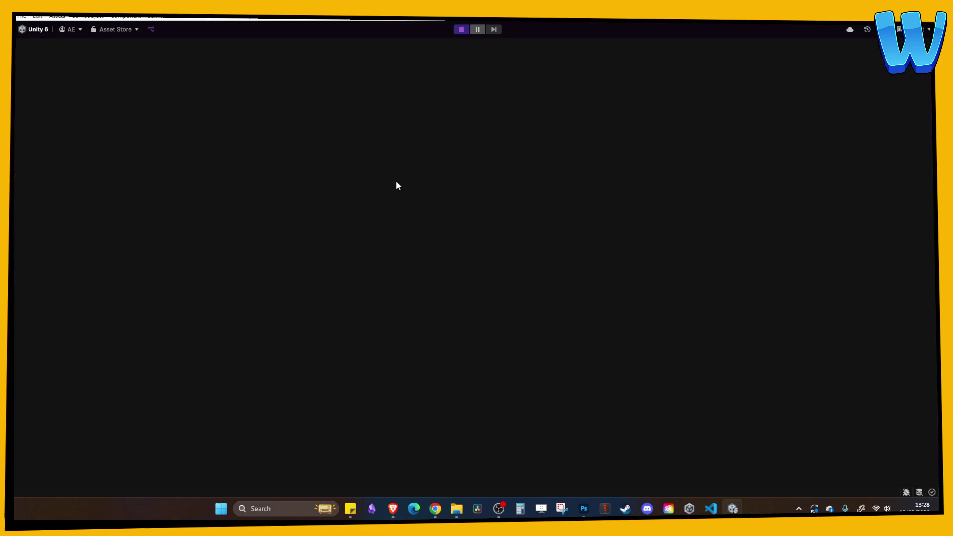
Step: Walk to the Rusty Storage Lift sign and repair the lift
{"action": "key", "text": "w"}
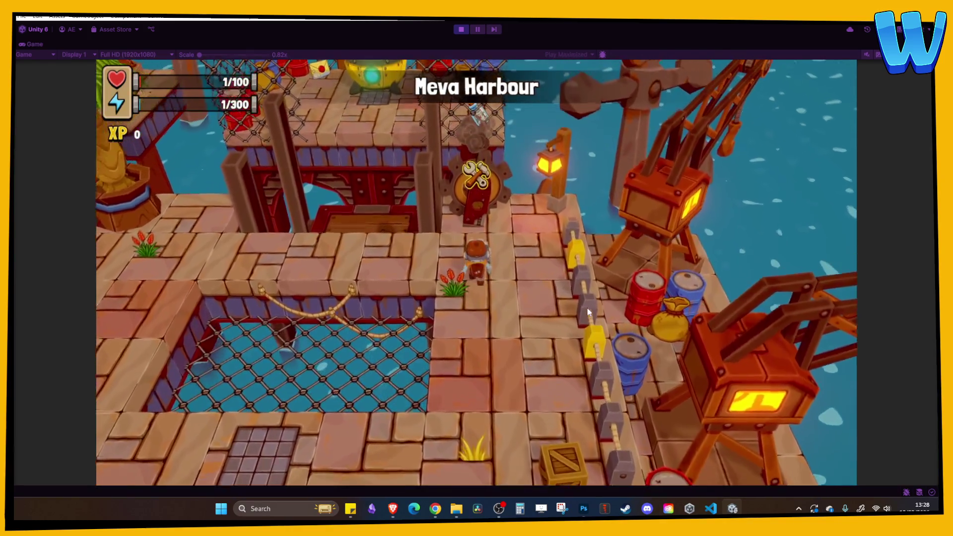
{"action": "key", "text": "a"}
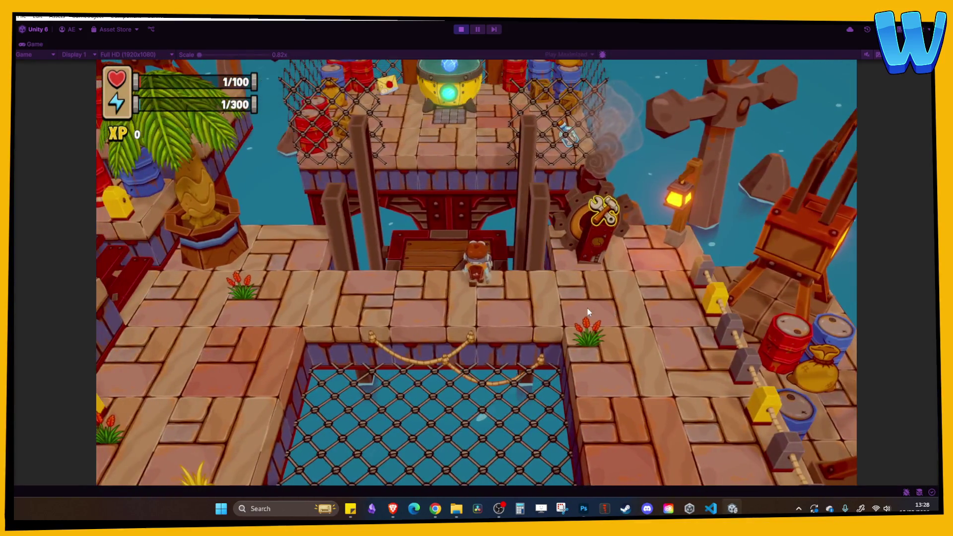
{"action": "key", "text": "s"}
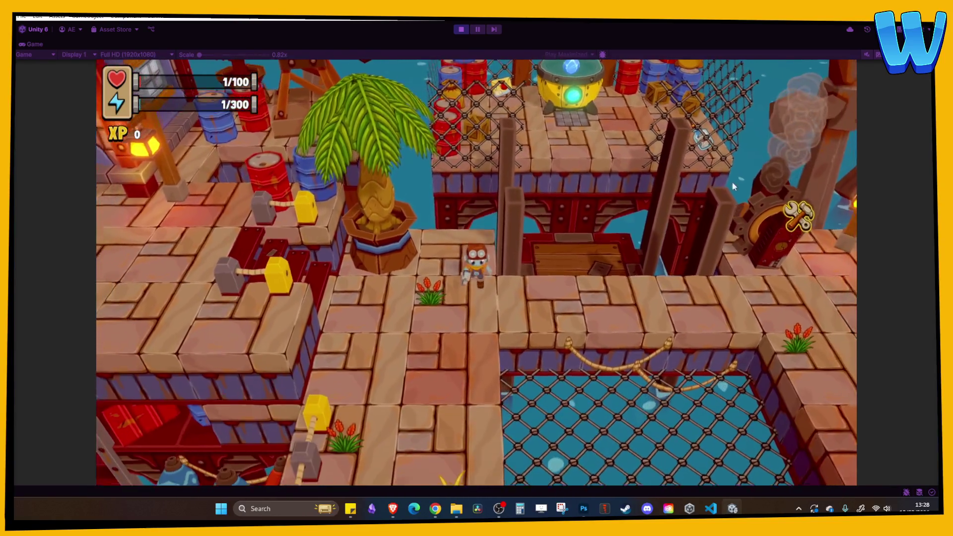
{"action": "key", "text": "d"}
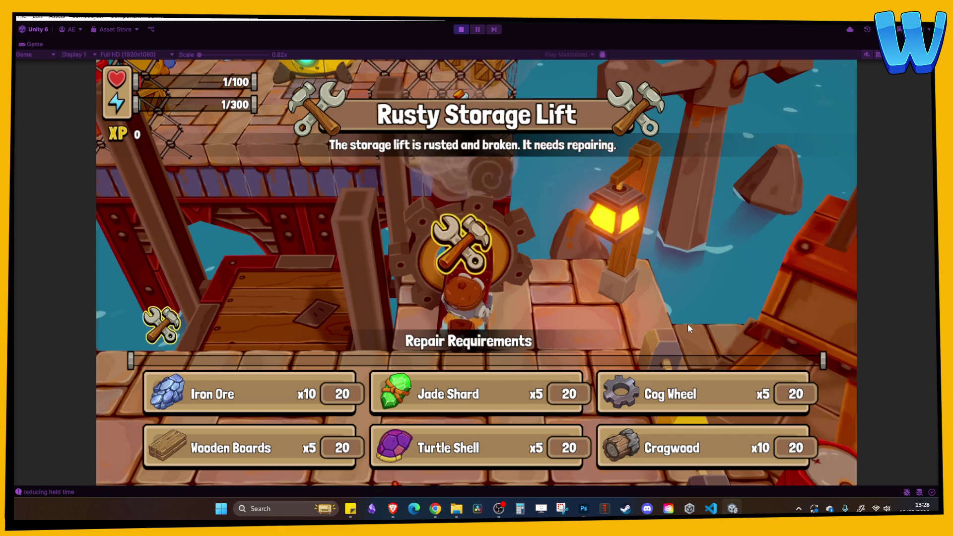
{"action": "key", "text": "e"}
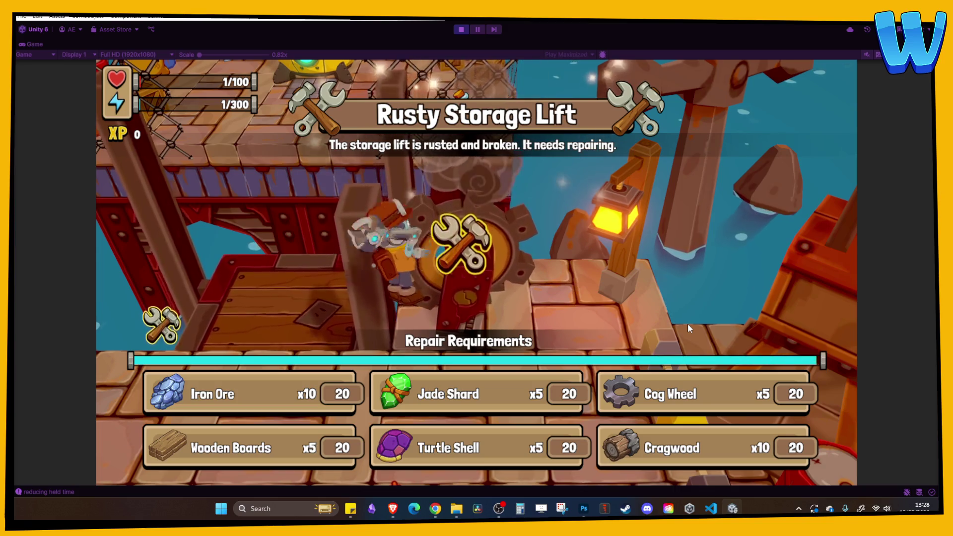
Step: Ride the repaired lift up to activate and collect the Island Heart
{"action": "key", "text": "a"}
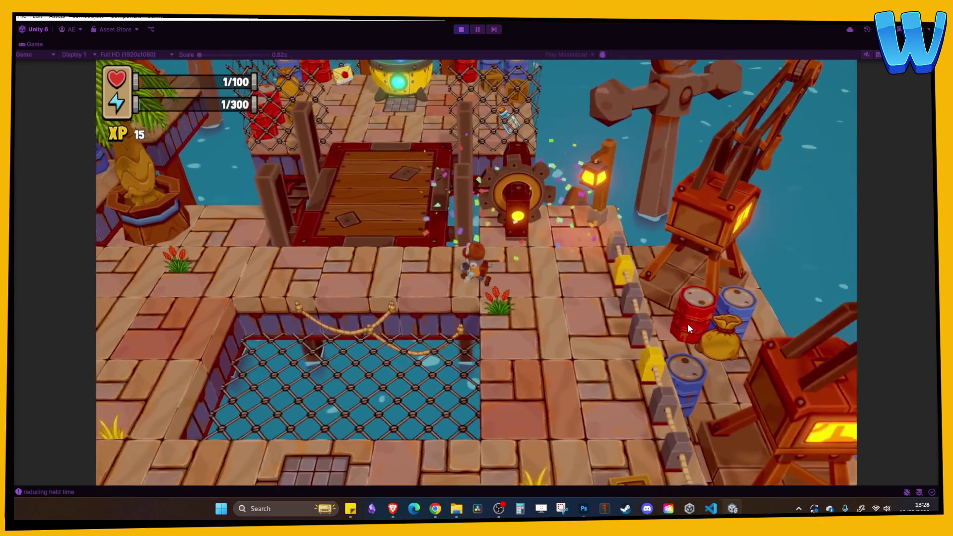
{"action": "key", "text": "w"}
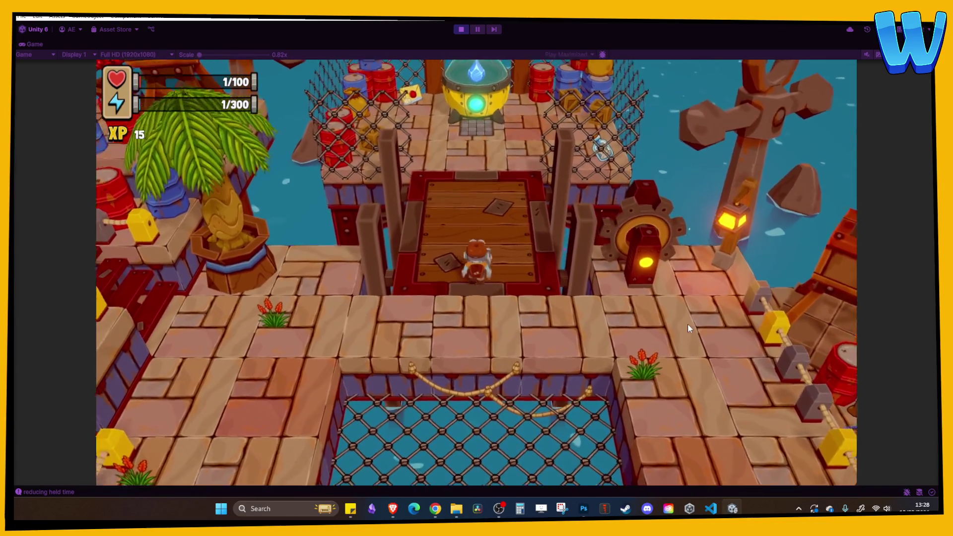
{"action": "key", "text": "w"}
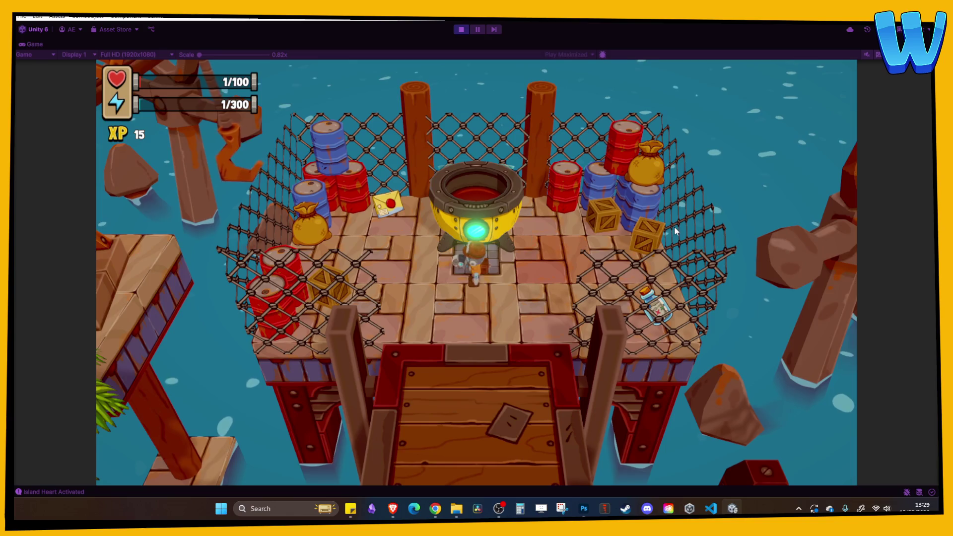
Step: Pick up Lost Mail #1, check the second inventory page, and head toward the yellow pod
{"action": "key", "text": "a"}
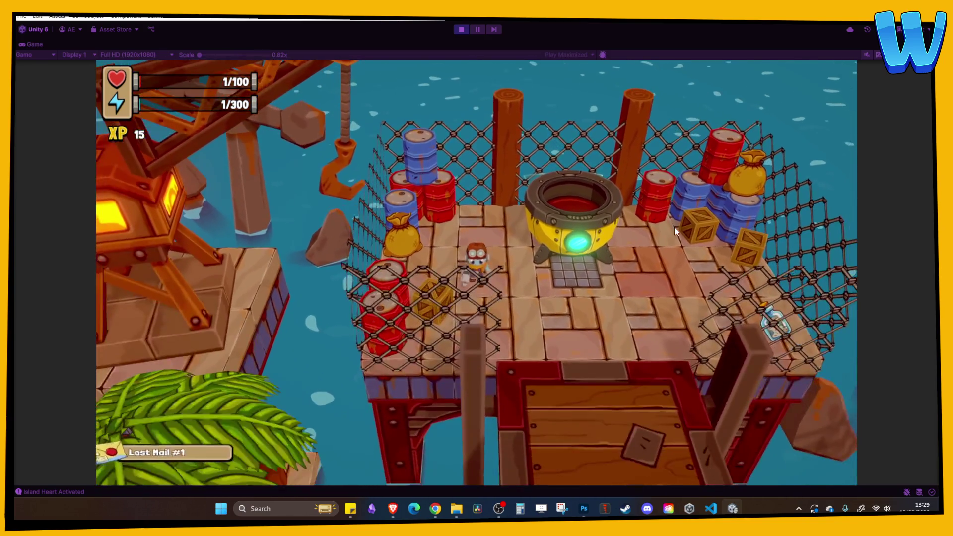
{"action": "key", "text": "i"}
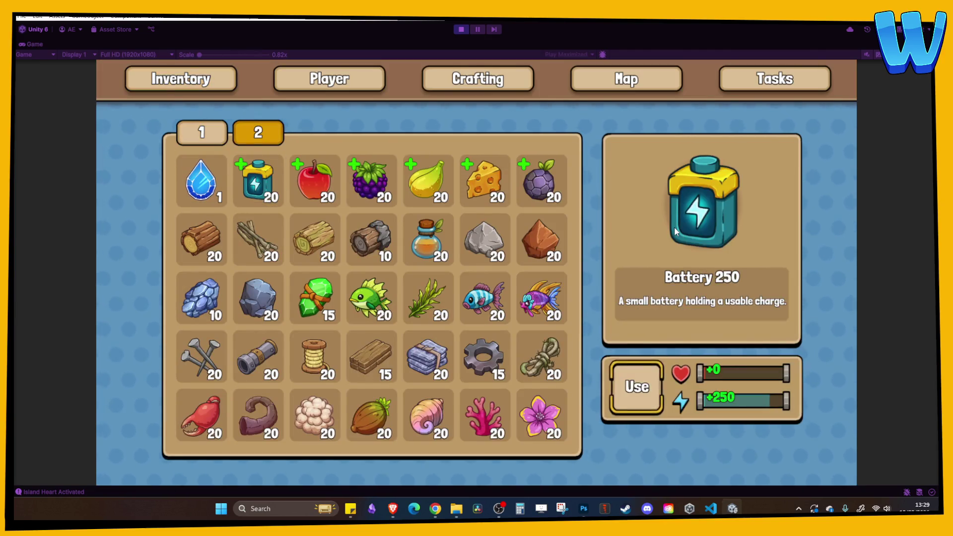
{"action": "key", "text": "Return"}
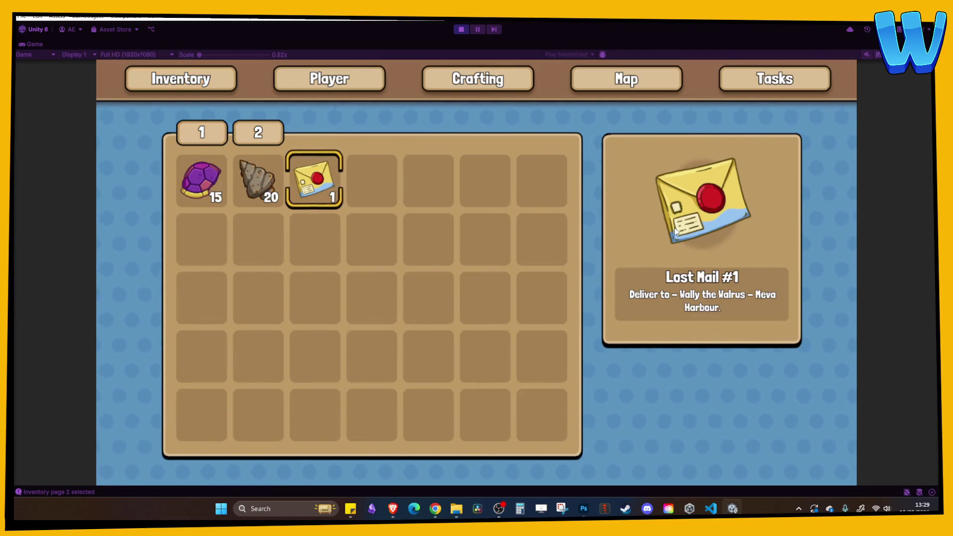
{"action": "key", "text": "i"}
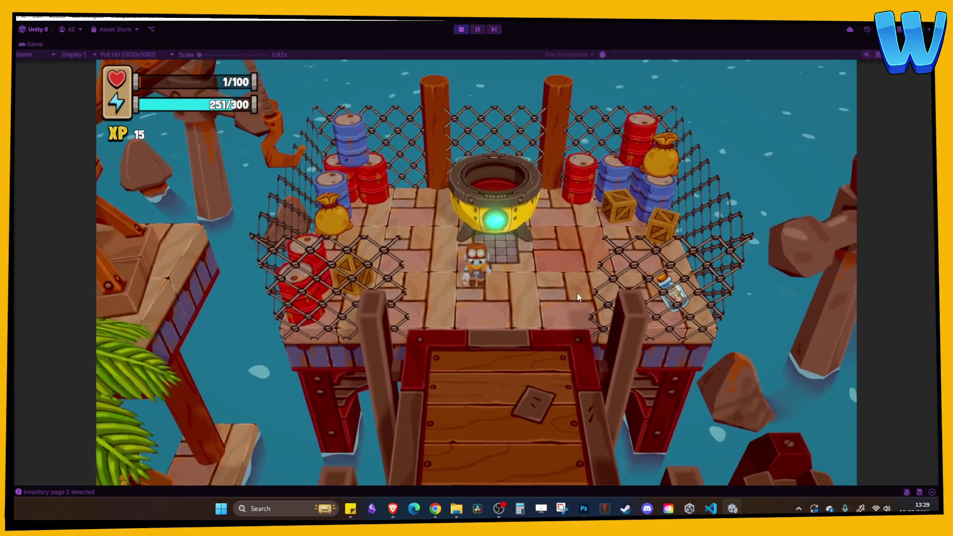
{"action": "key", "text": "w"}
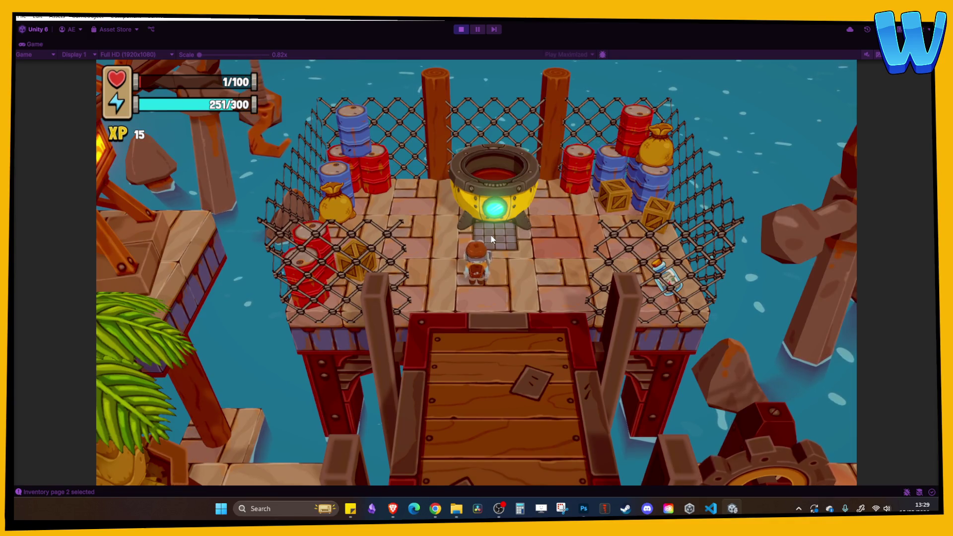
Step: Walk the character south across the bridge and west through the harbour to the post office
{"action": "key", "text": "s"}
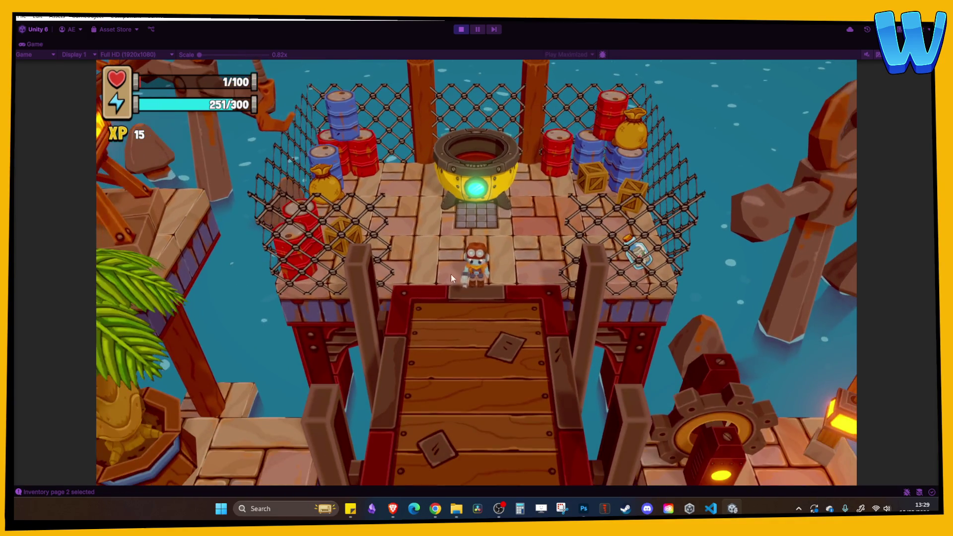
{"action": "key", "text": "w"}
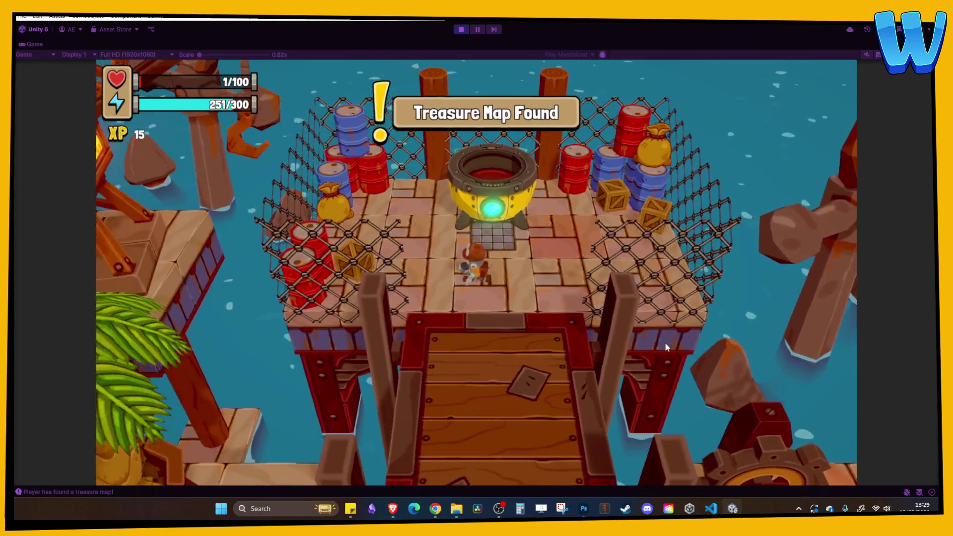
{"action": "key", "text": "s"}
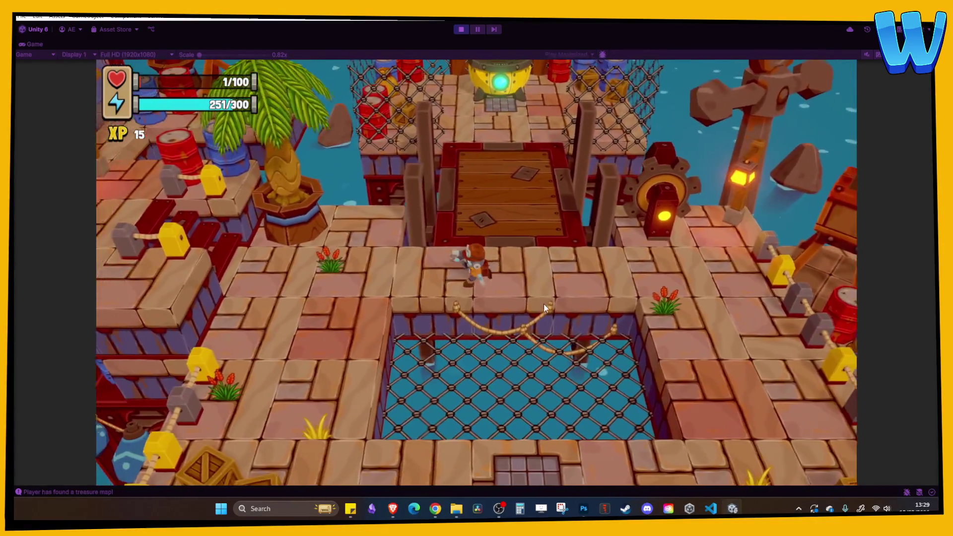
{"action": "key", "text": "a"}
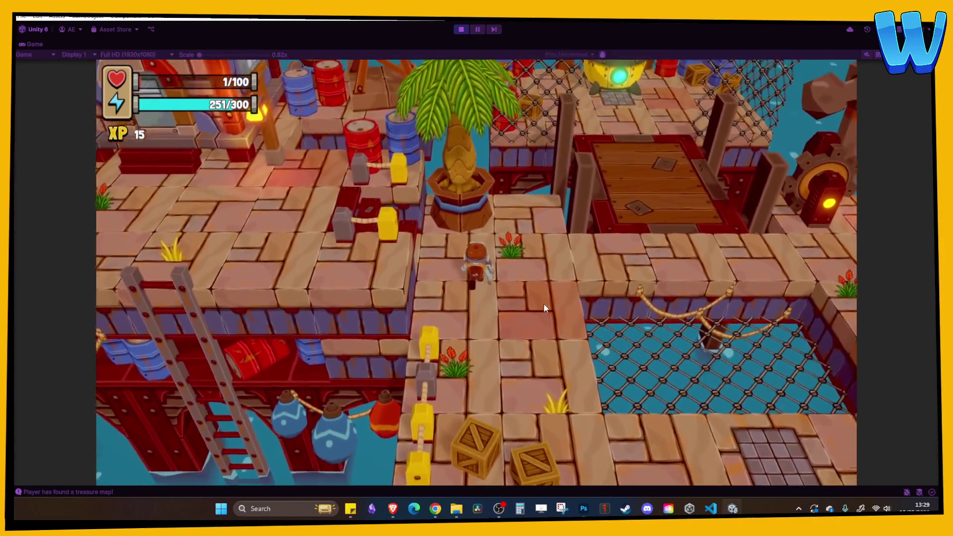
{"action": "key", "text": "a"}
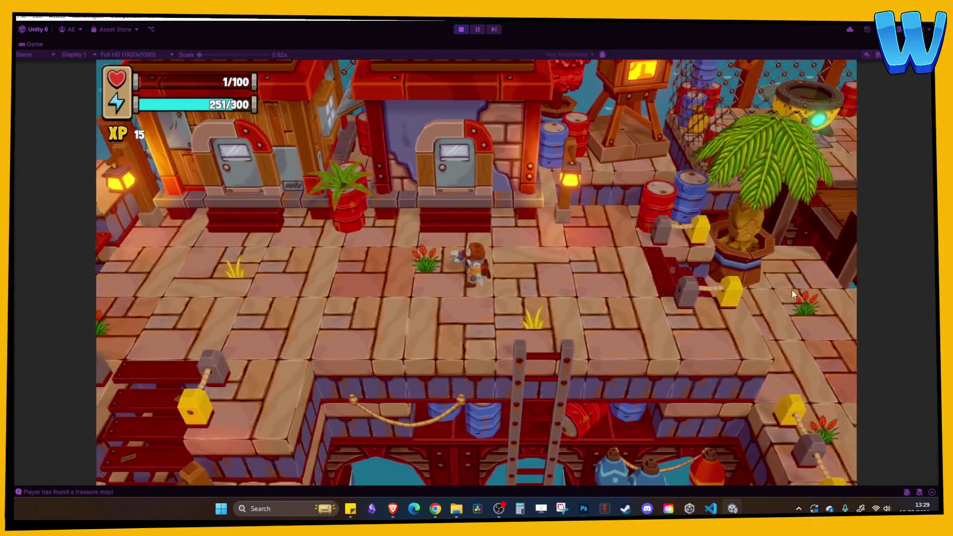
{"action": "key", "text": "a"}
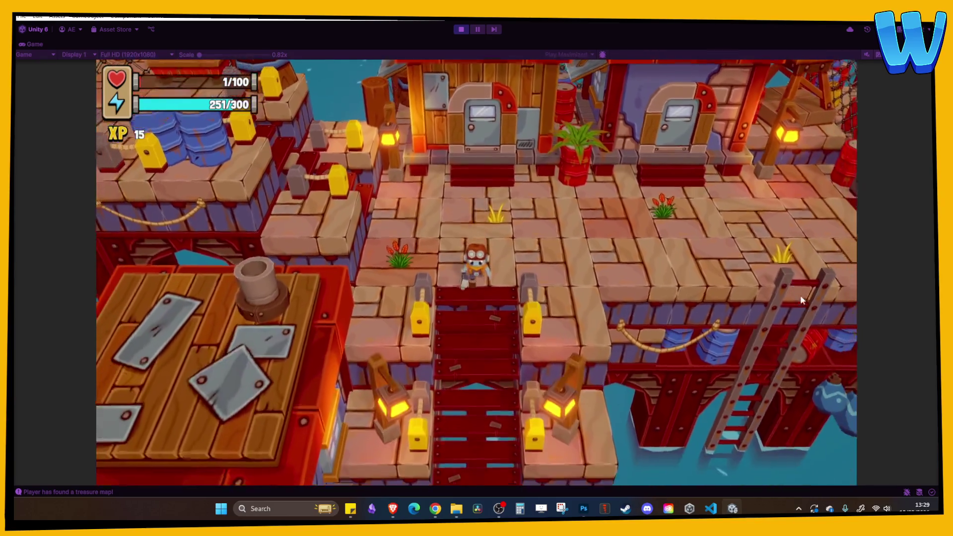
{"action": "key", "text": "s"}
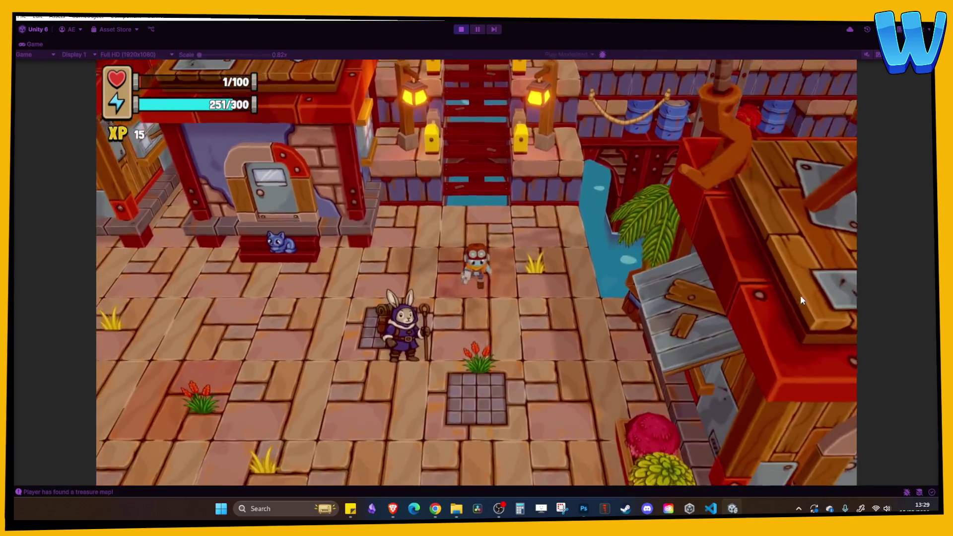
{"action": "key", "text": "a"}
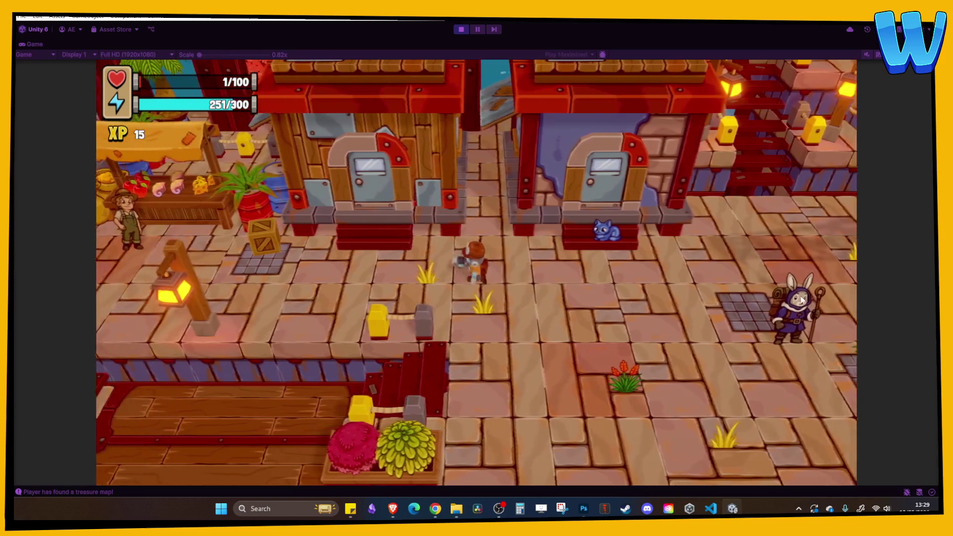
{"action": "key", "text": "a"}
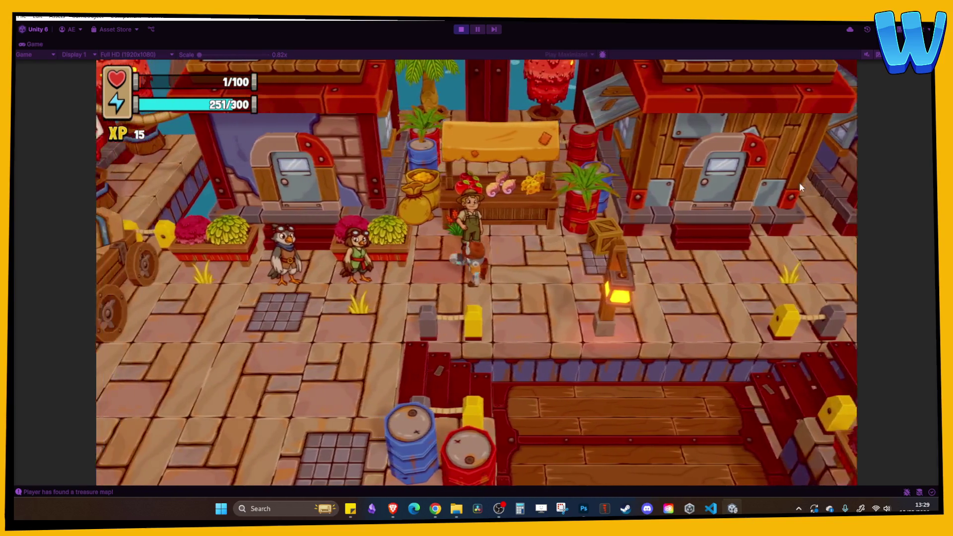
{"action": "key", "text": "a"}
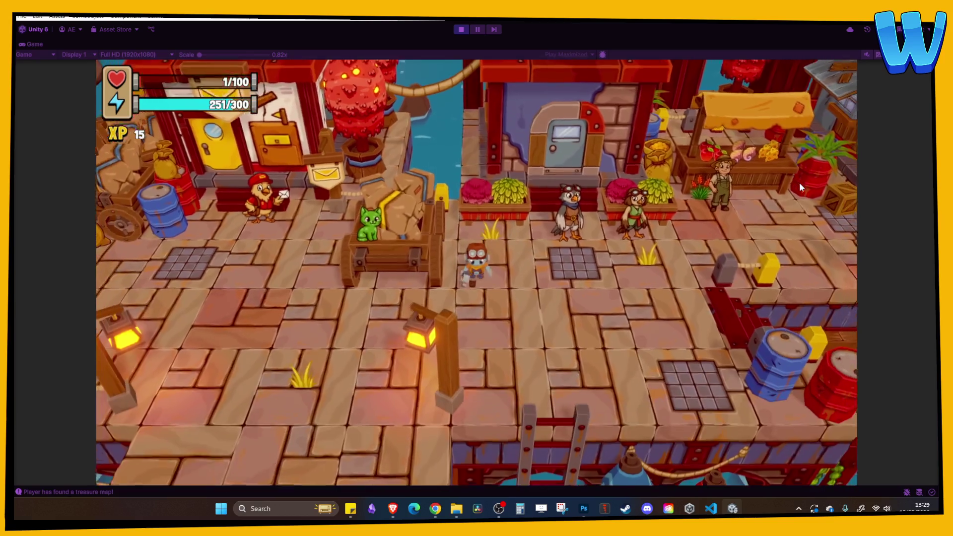
{"action": "key", "text": "a"}
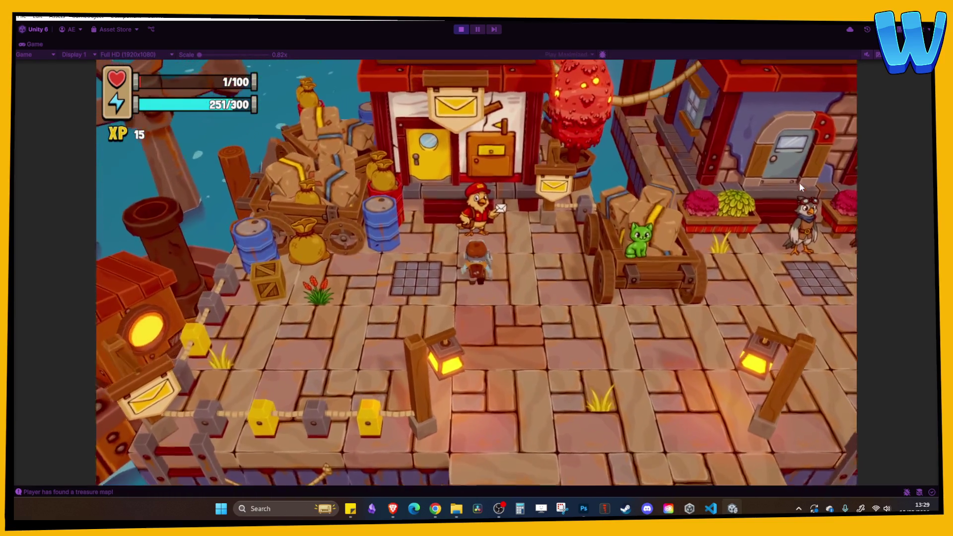
Step: Talk to postman Patrick through to the end and dismiss the Missing Mail letter panel
{"action": "key", "text": "e"}
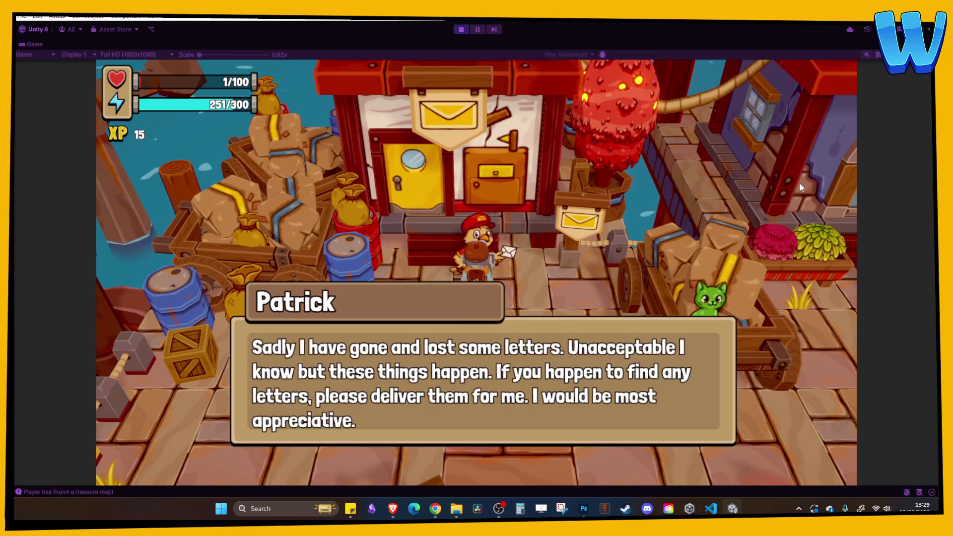
{"action": "key", "text": "e"}
{"action": "key", "text": "e"}
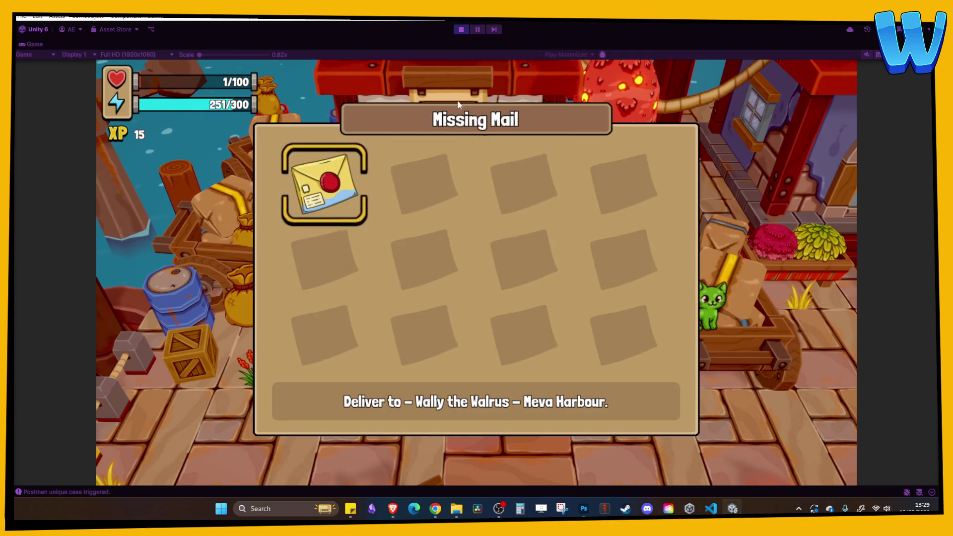
{"action": "key", "text": "e"}
{"action": "key", "text": "Escape"}
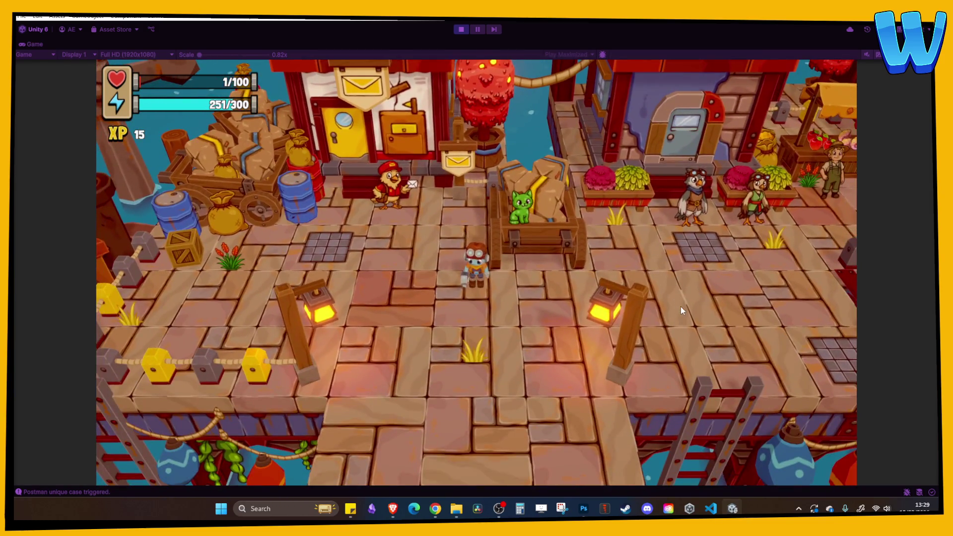
Step: Browse the pause menu's Inventory pages 1 and 2, Crafting and Map, then close it
{"action": "key", "text": "p"}
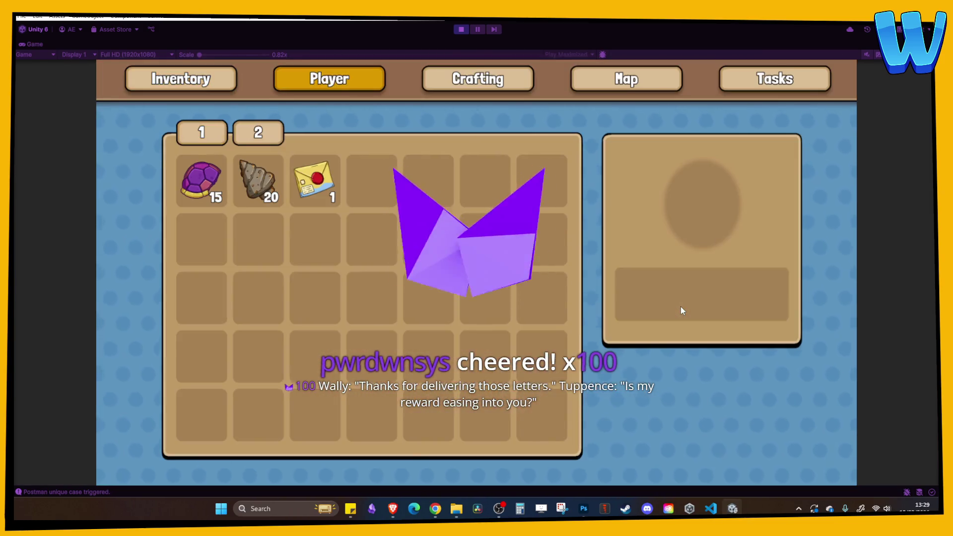
{"action": "key", "text": "e"}
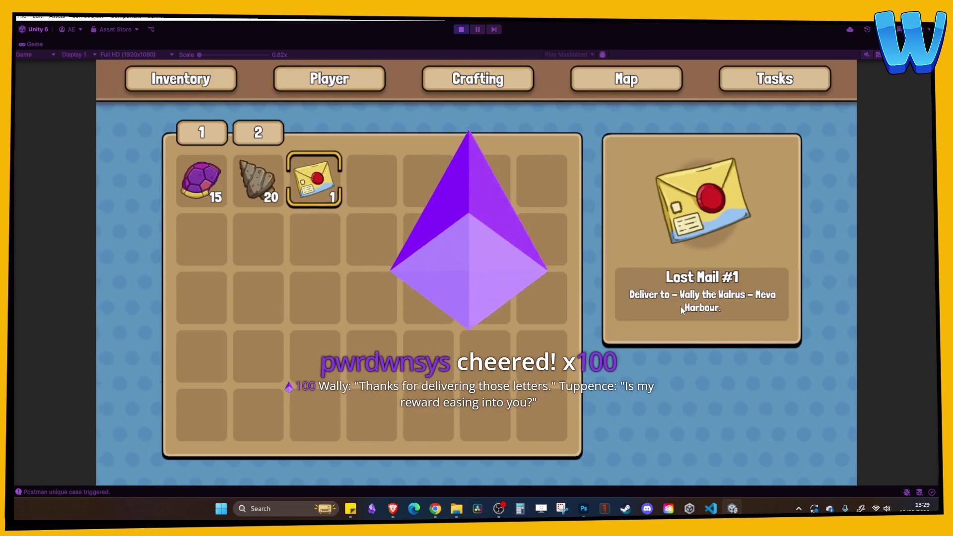
{"action": "key", "text": "2"}
{"action": "key", "text": "1"}
{"action": "key", "text": "e"}
{"action": "key", "text": "c"}
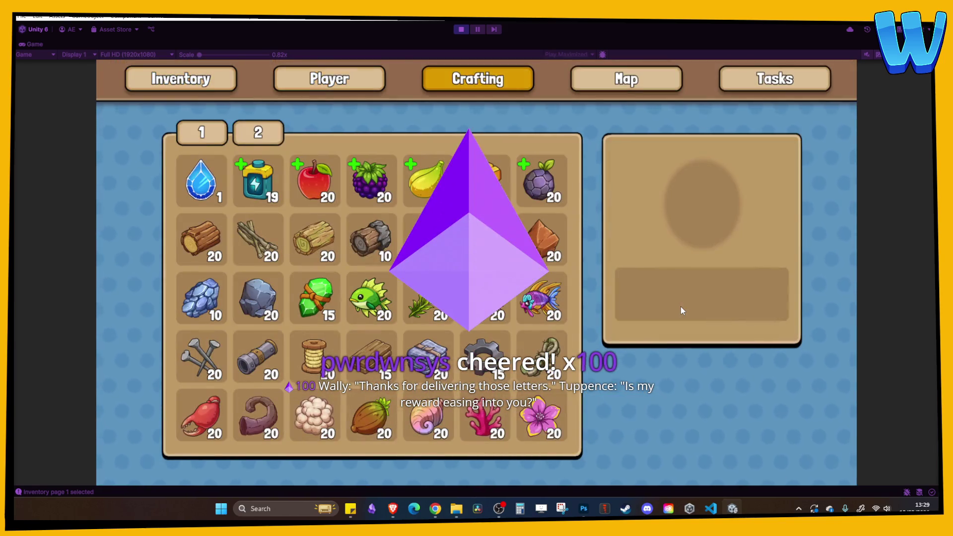
{"action": "key", "text": "m"}
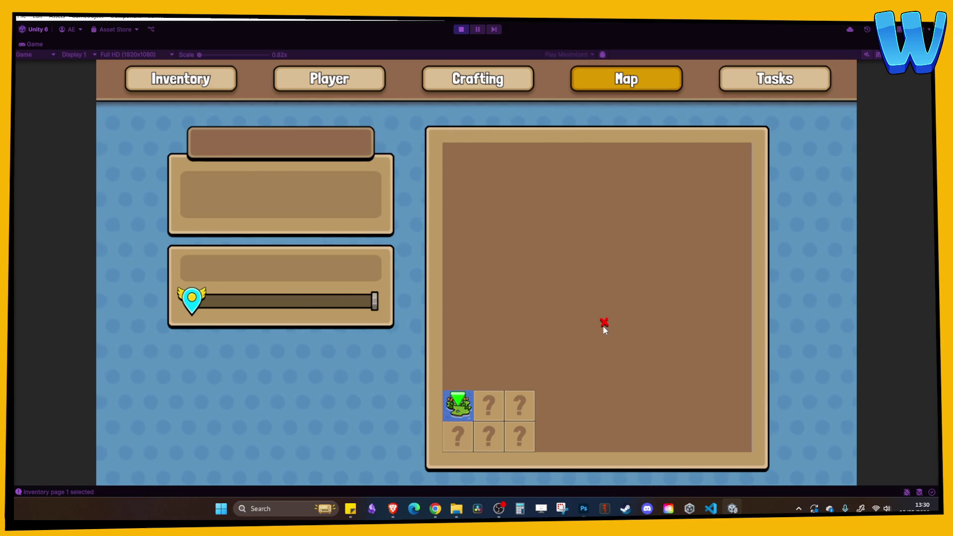
{"action": "key", "text": "Escape"}
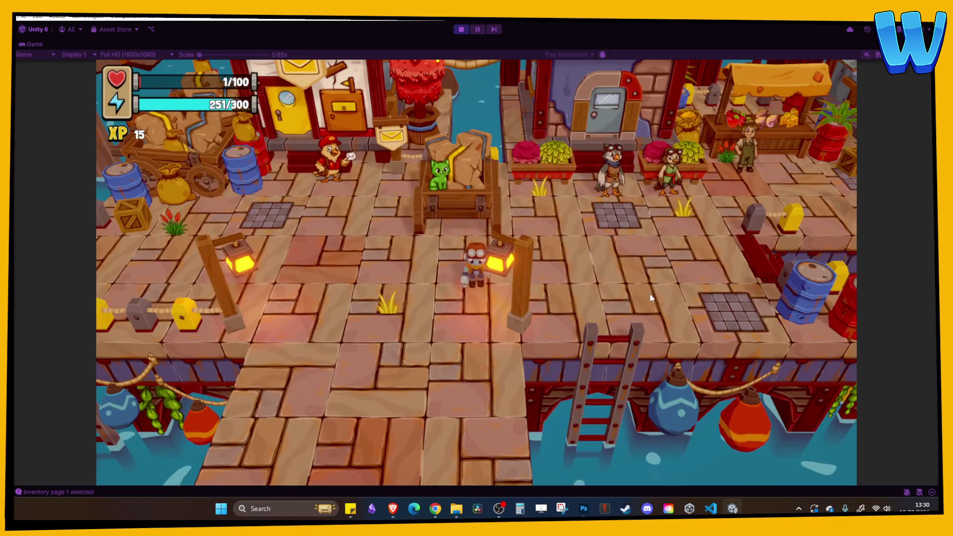
Step: Stop the harbour play-test, load the Ocean_1 scene from the Scenes folder, and play it
{"action": "left_click", "coordinate": [456, 31]}
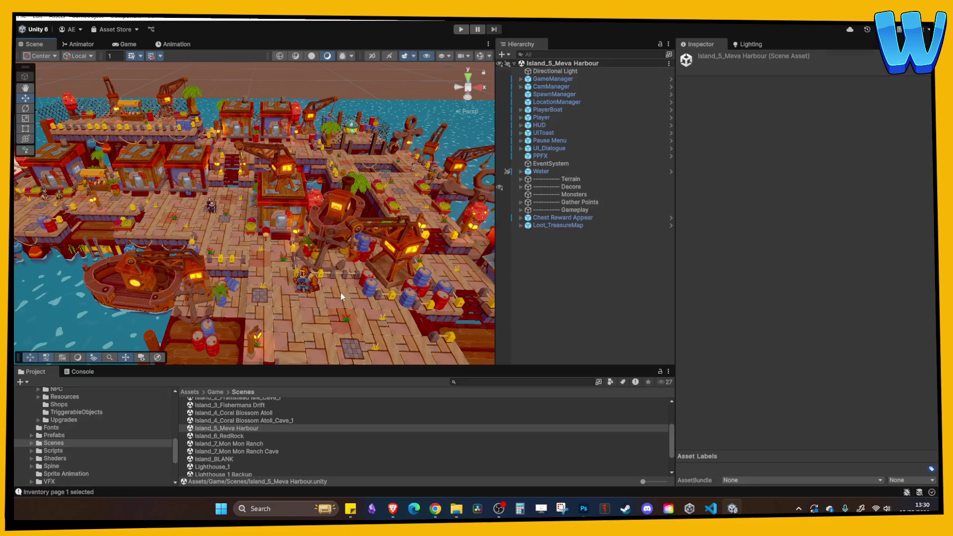
{"action": "scroll", "coordinate": [238, 460], "scroll_direction": "down", "scroll_amount": 2}
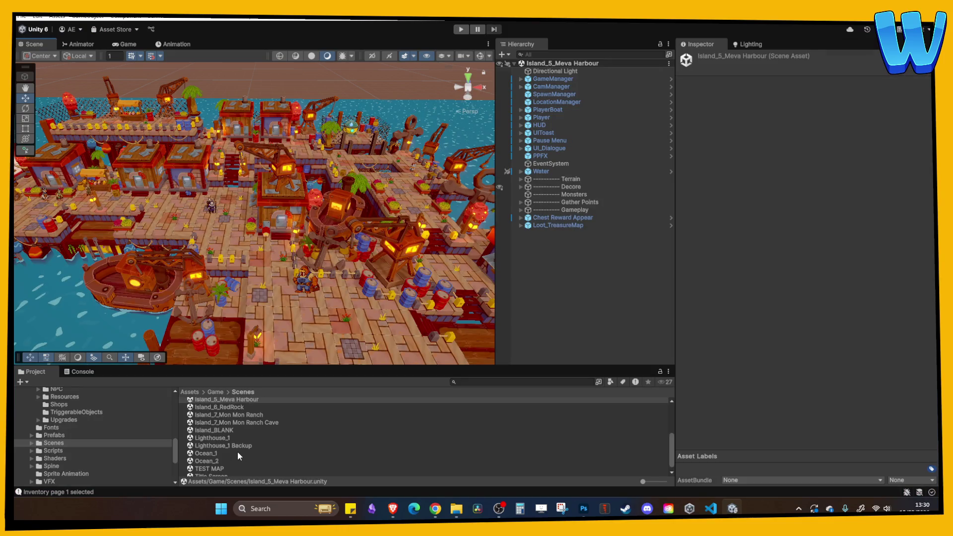
{"action": "left_click", "coordinate": [215, 454]}
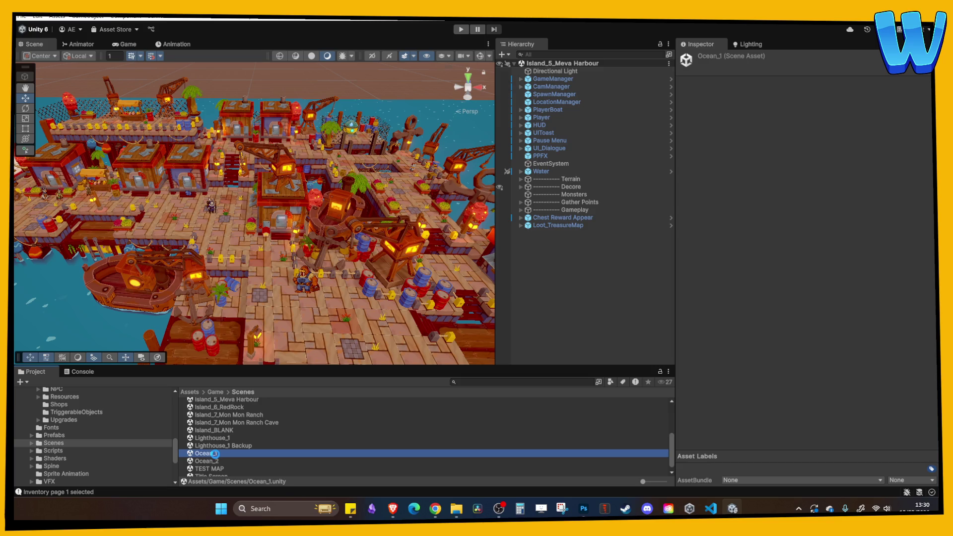
{"action": "left_click", "coordinate": [216, 461]}
{"action": "left_click", "coordinate": [215, 453]}
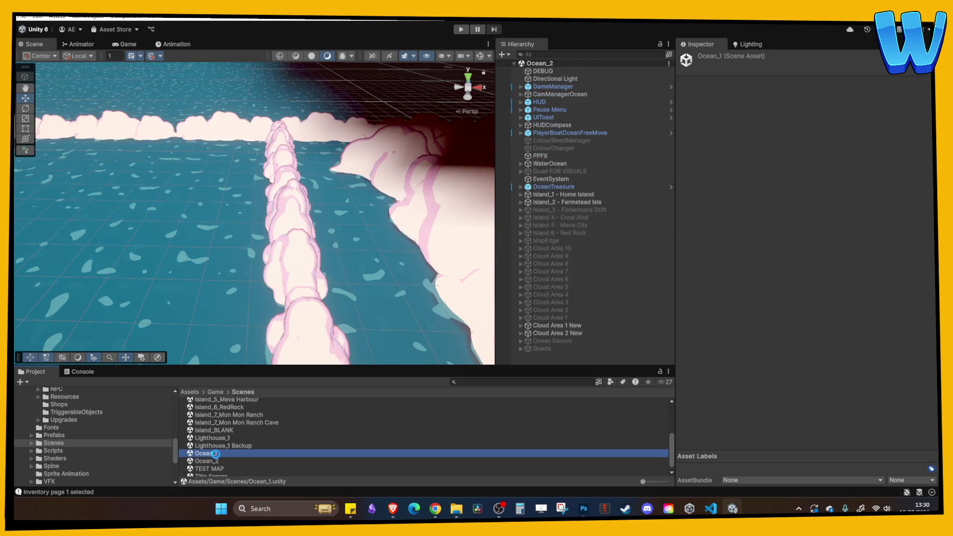
{"action": "left_click", "coordinate": [460, 31]}
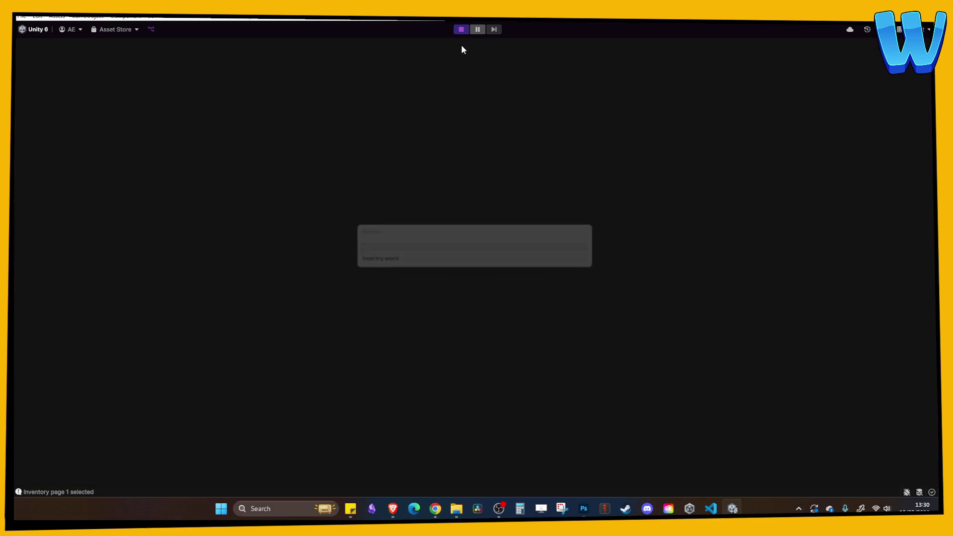
Step: Sail the boat away from the dock, checking the Tab menu's map, then steer left and right
{"action": "key", "text": "w"}
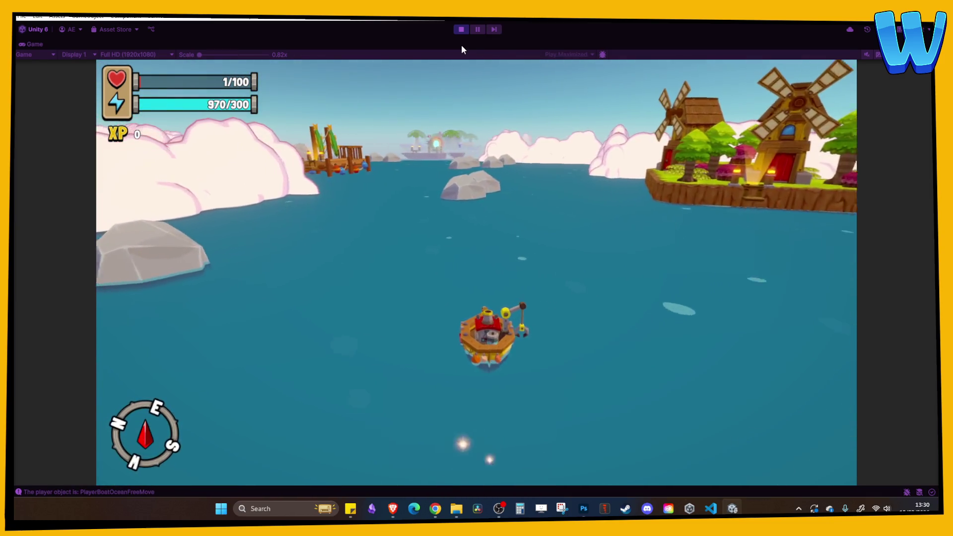
{"action": "key", "text": "Tab"}
{"action": "key", "text": "e"}
{"action": "key", "text": "e"}
{"action": "key", "text": "e"}
{"action": "key", "text": "e"}
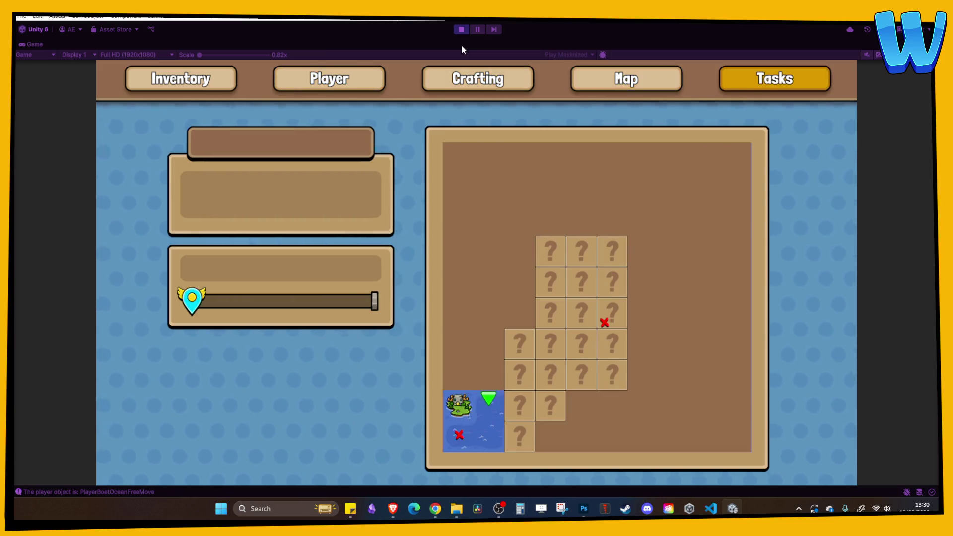
{"action": "key", "text": "Tab"}
{"action": "key", "text": "w"}
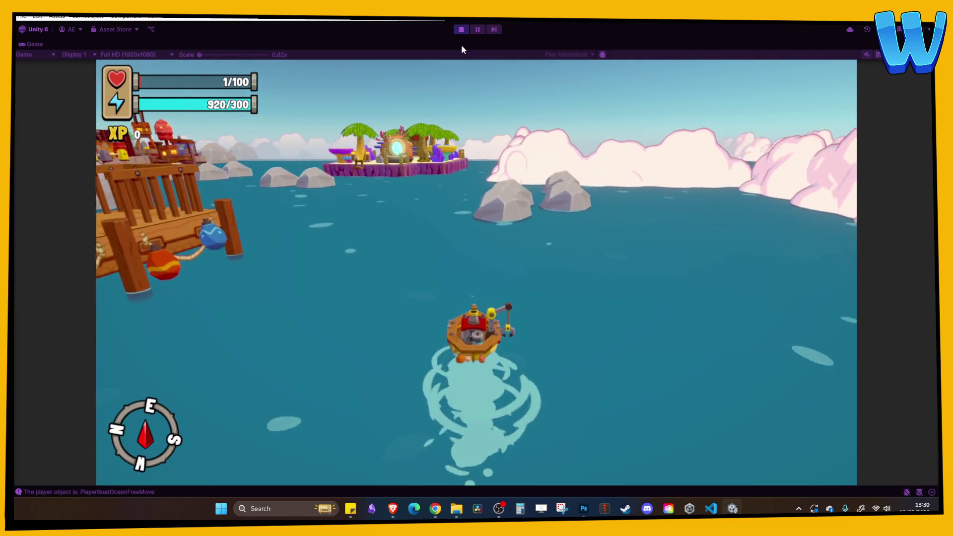
{"action": "key", "text": "a"}
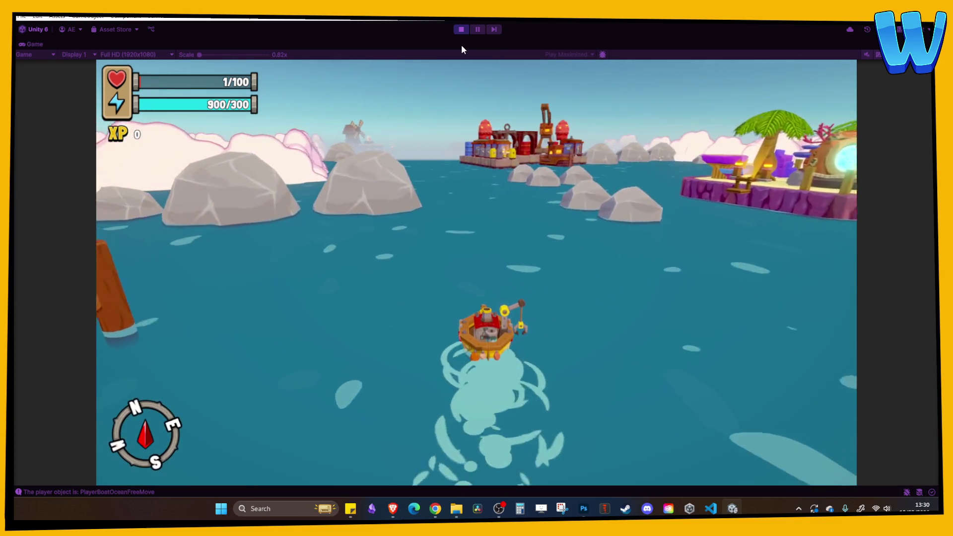
{"action": "key", "text": "a"}
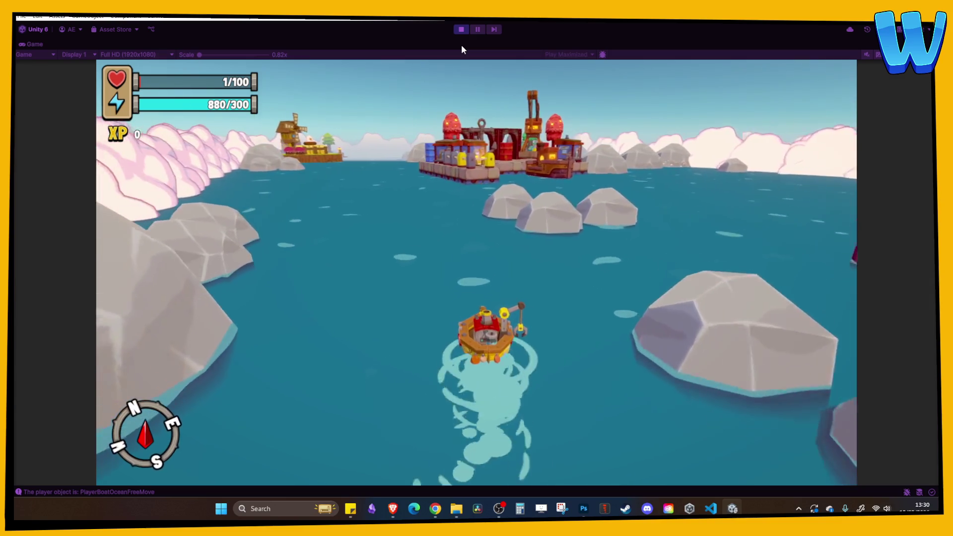
{"action": "key", "text": "d"}
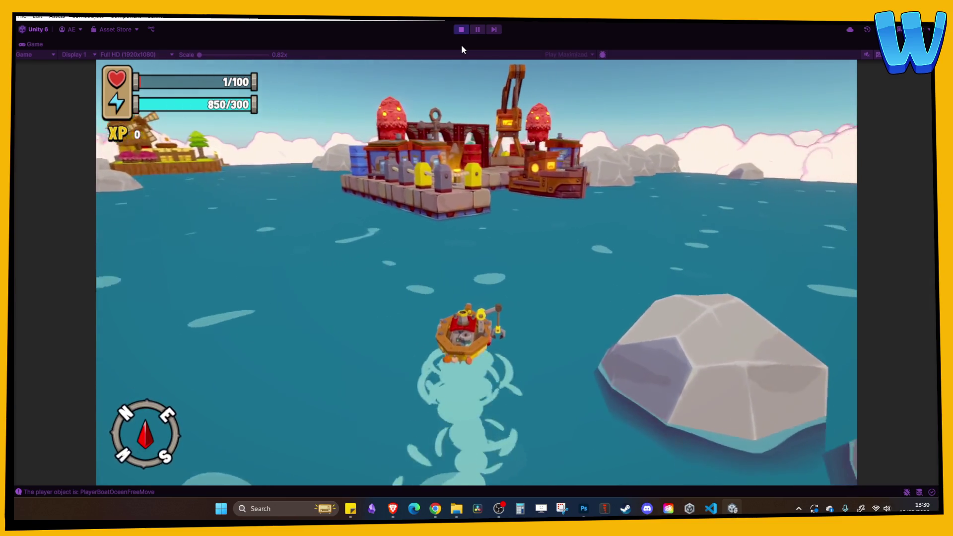
Step: Steer toward the rocks at the treasure spot, checking the menu's Tasks and inventory pages
{"action": "key", "text": "i"}
{"action": "key", "text": "e"}
{"action": "key", "text": "e"}
{"action": "key", "text": "e"}
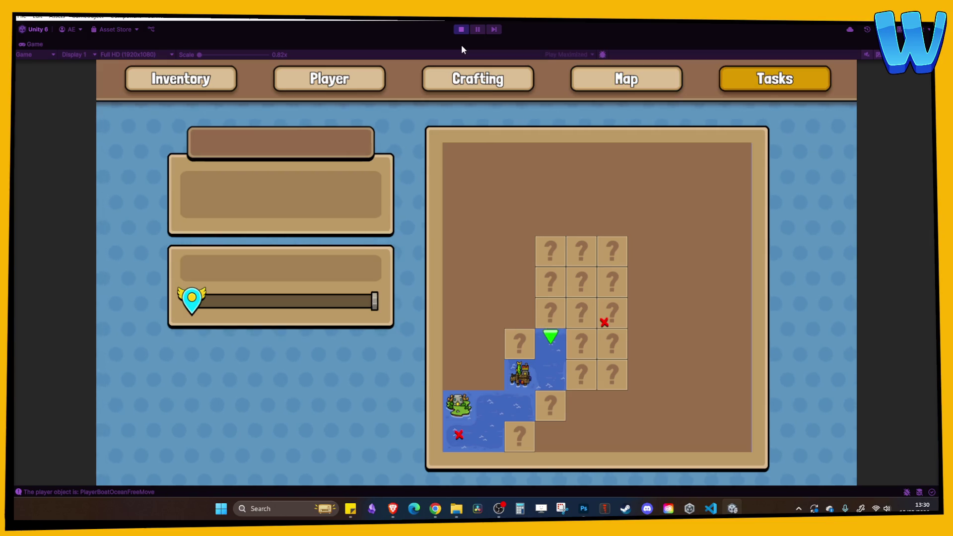
{"action": "key", "text": "i"}
{"action": "key", "text": "d"}
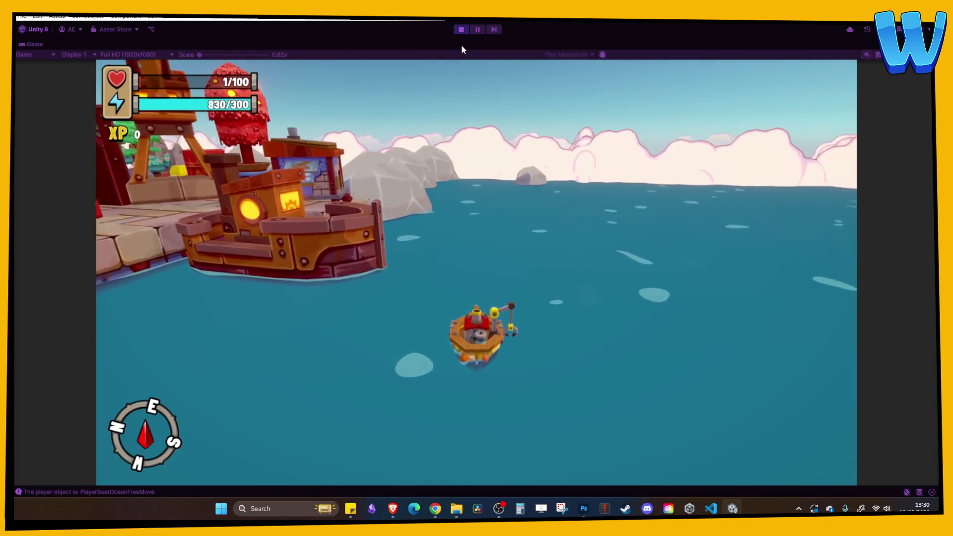
{"action": "key", "text": "d"}
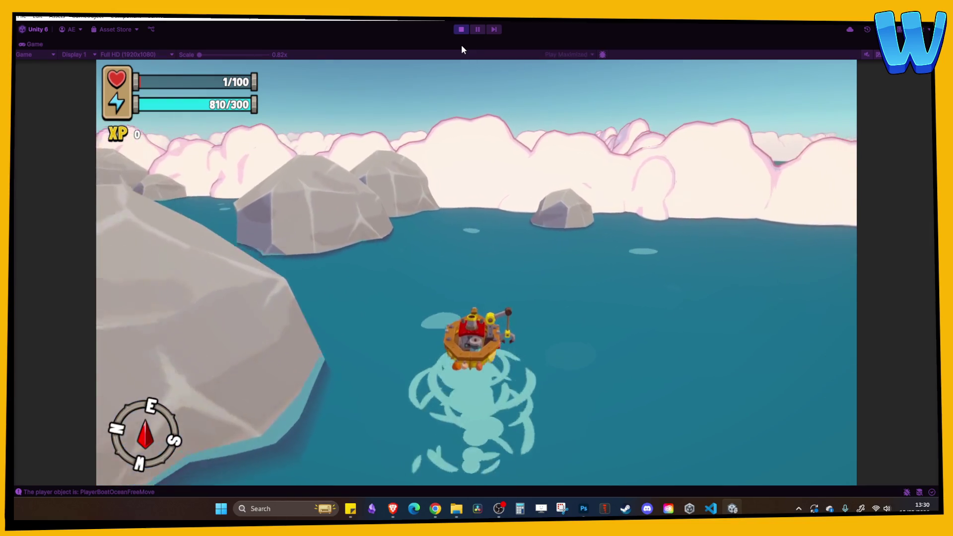
{"action": "key", "text": "a"}
{"action": "key", "text": "i"}
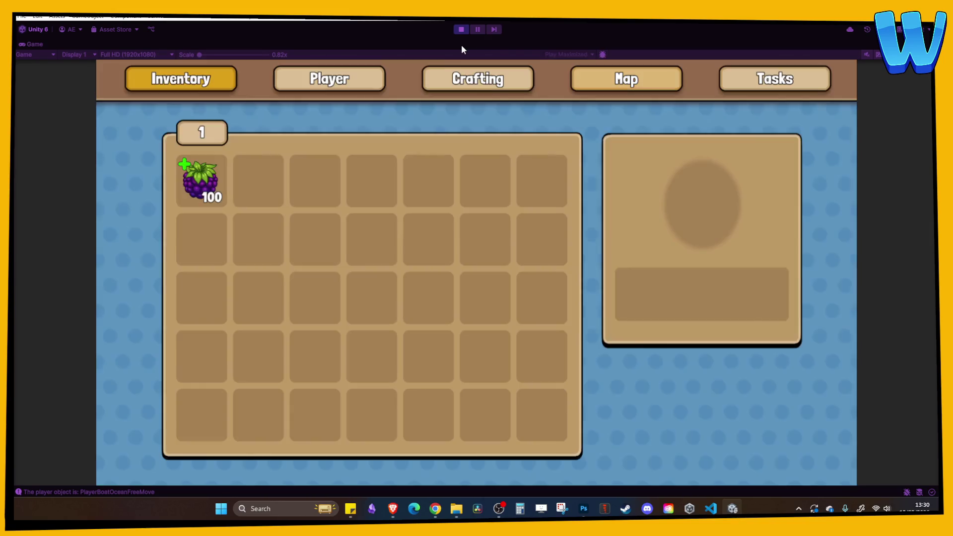
{"action": "key", "text": "e"}
{"action": "key", "text": "e"}
{"action": "key", "text": "e"}
{"action": "key", "text": "i"}
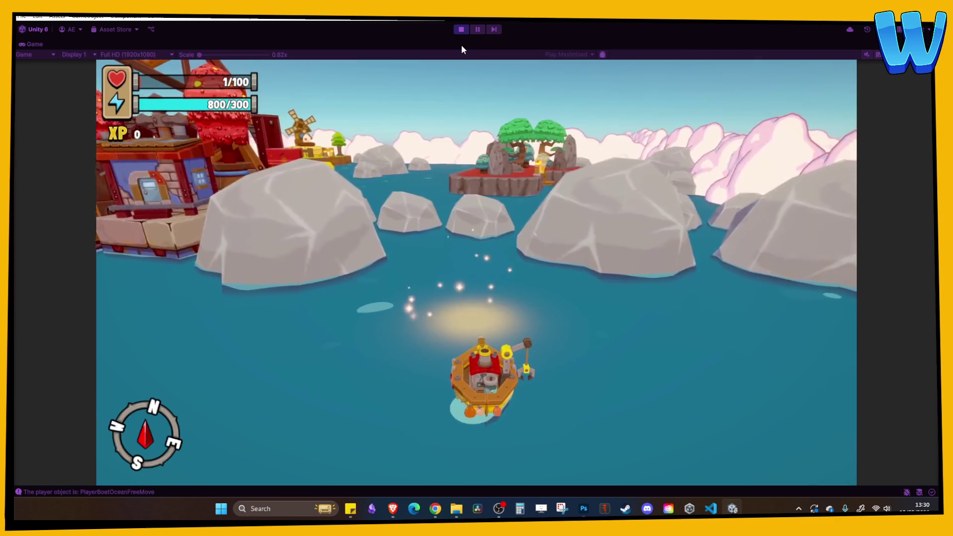
Step: Crane up the treasure chest, unlocking the Cog Wheel recipe, and sail toward the dock
{"action": "key", "text": "space"}
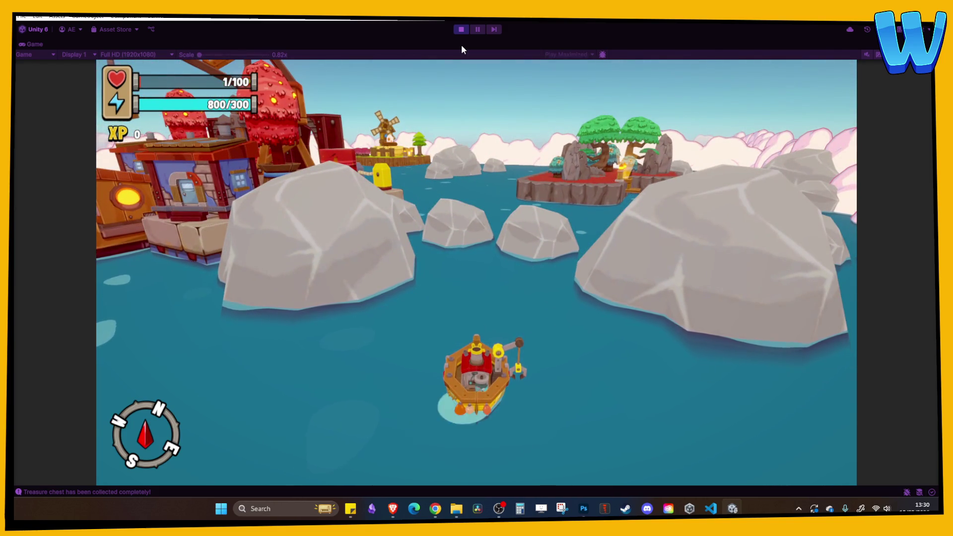
{"action": "key", "text": "a"}
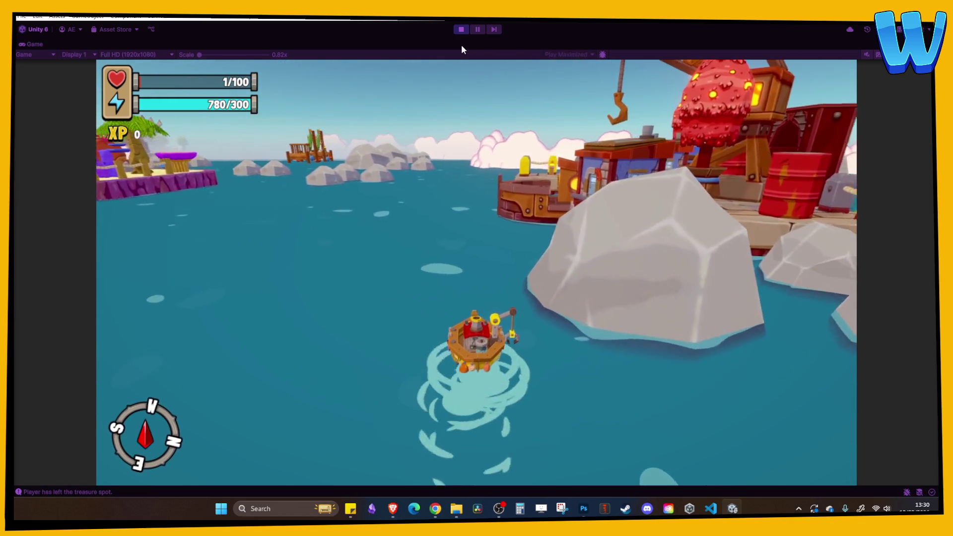
{"action": "key", "text": "w"}
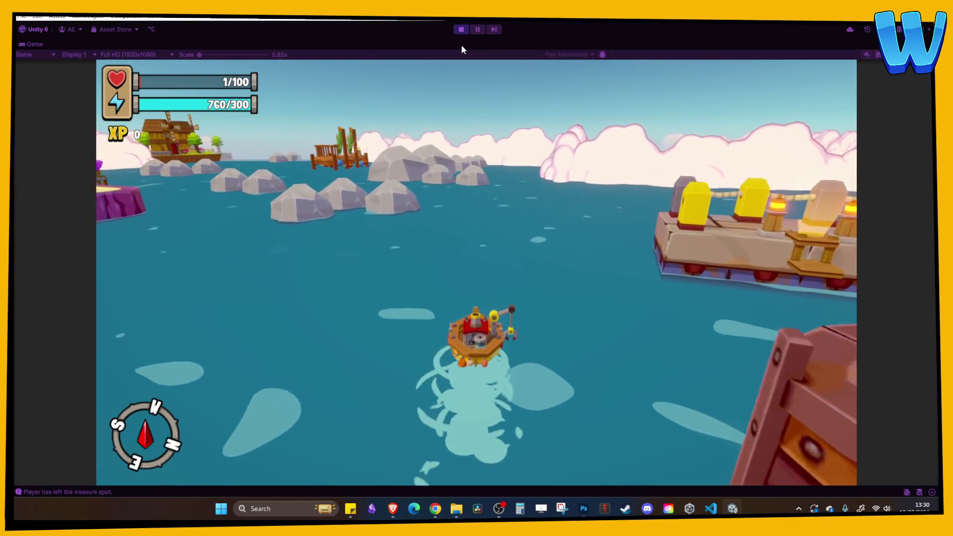
Step: View Meva Harbour town's details on the menu's Map page, then resume sailing beside its docks
{"action": "key", "text": "i"}
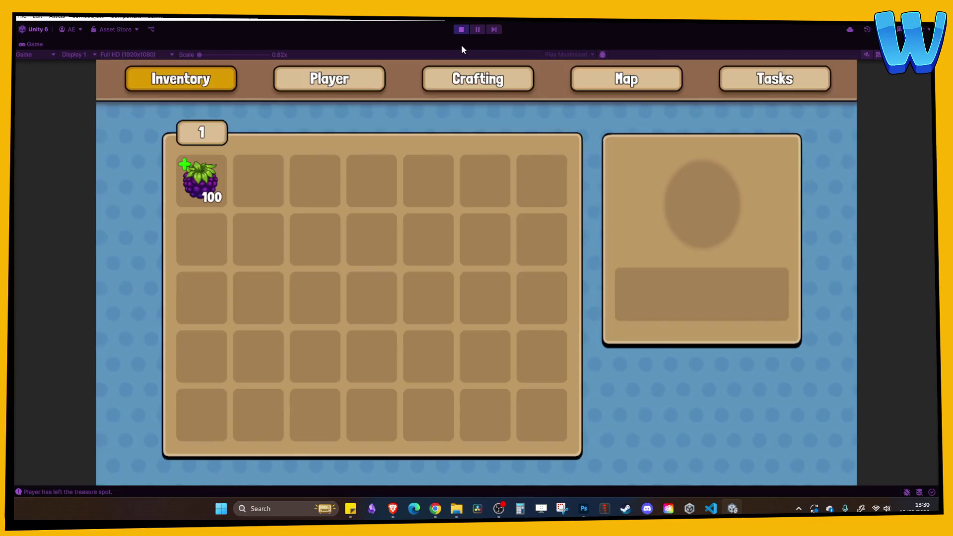
{"action": "key", "text": "e"}
{"action": "key", "text": "e"}
{"action": "key", "text": "e"}
{"action": "key", "text": "q"}
{"action": "key", "text": "q"}
{"action": "key", "text": "q"}
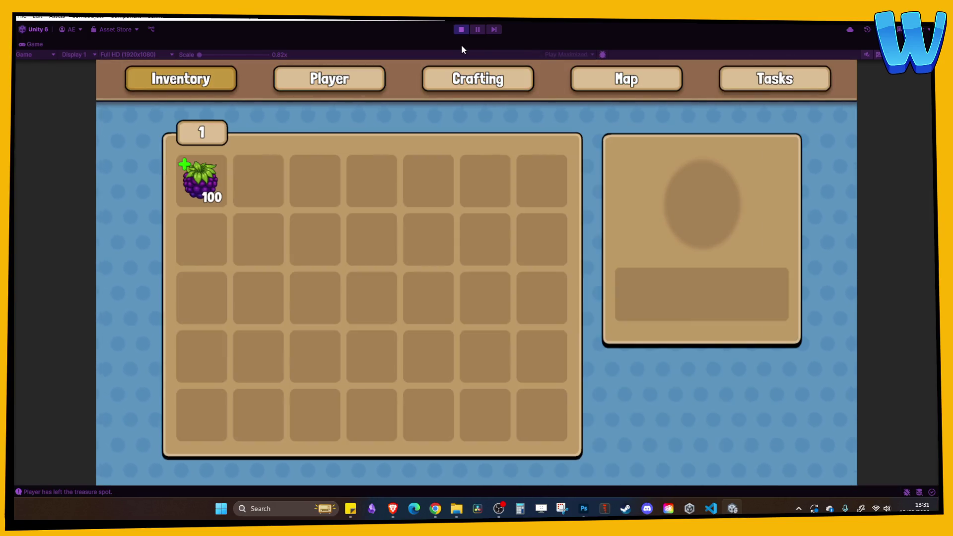
{"action": "key", "text": "s"}
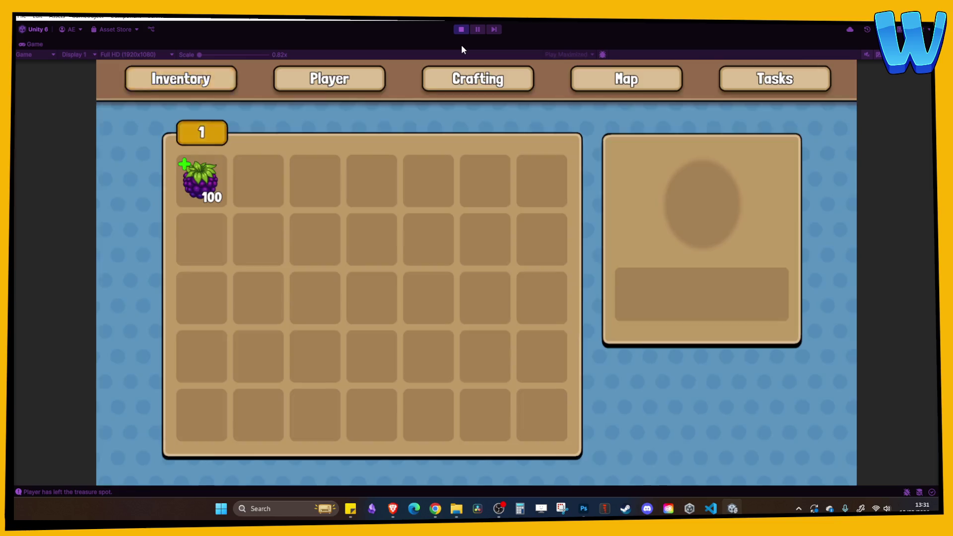
{"action": "key", "text": "Right"}
{"action": "key", "text": "Right"}
{"action": "key", "text": "Right"}
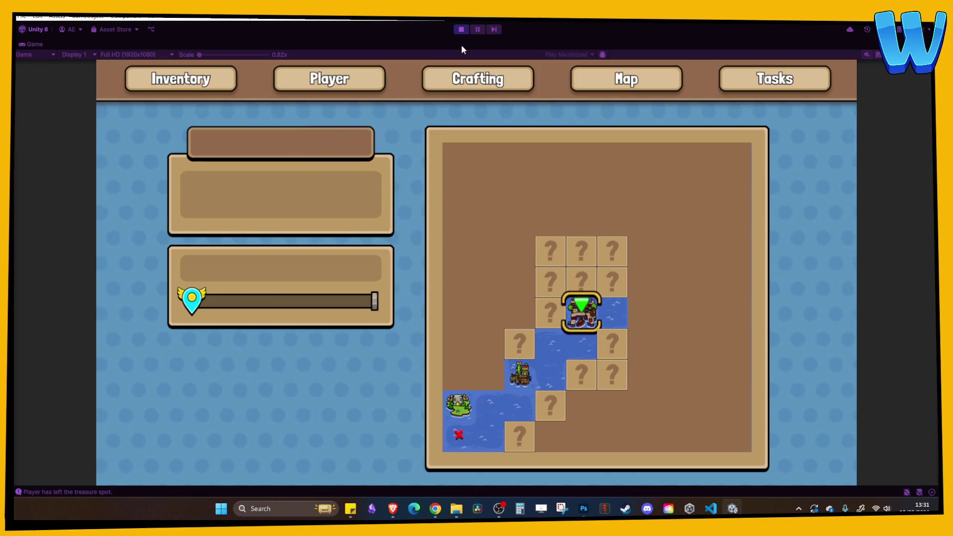
{"action": "key", "text": "Down"}
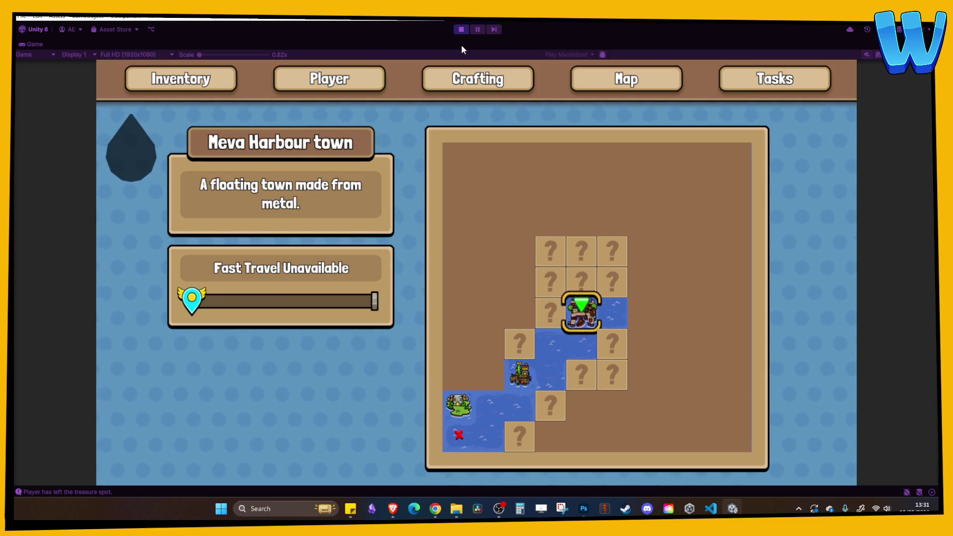
{"action": "key", "text": "Escape"}
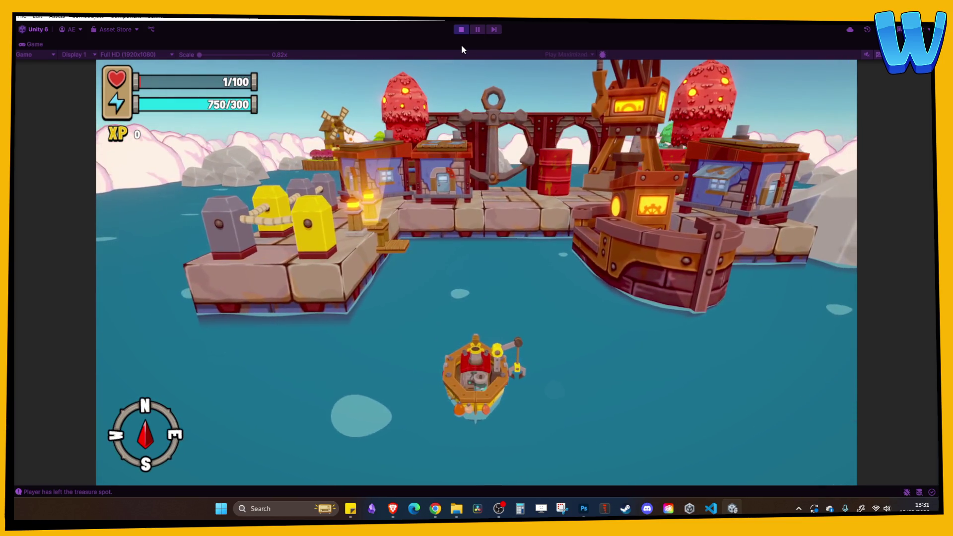
{"action": "key", "text": "i"}
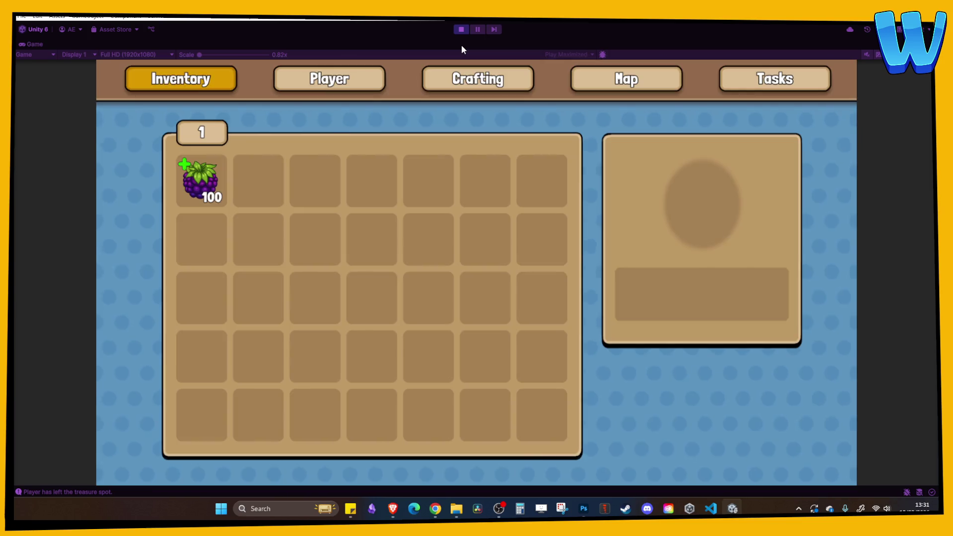
{"action": "key", "text": "e"}
{"action": "key", "text": "e"}
{"action": "key", "text": "e"}
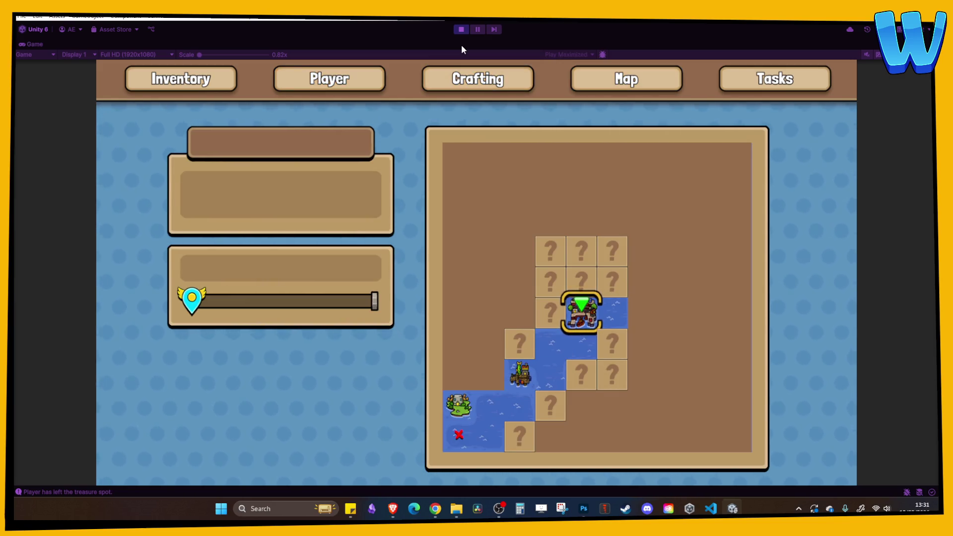
{"action": "key", "text": "Escape"}
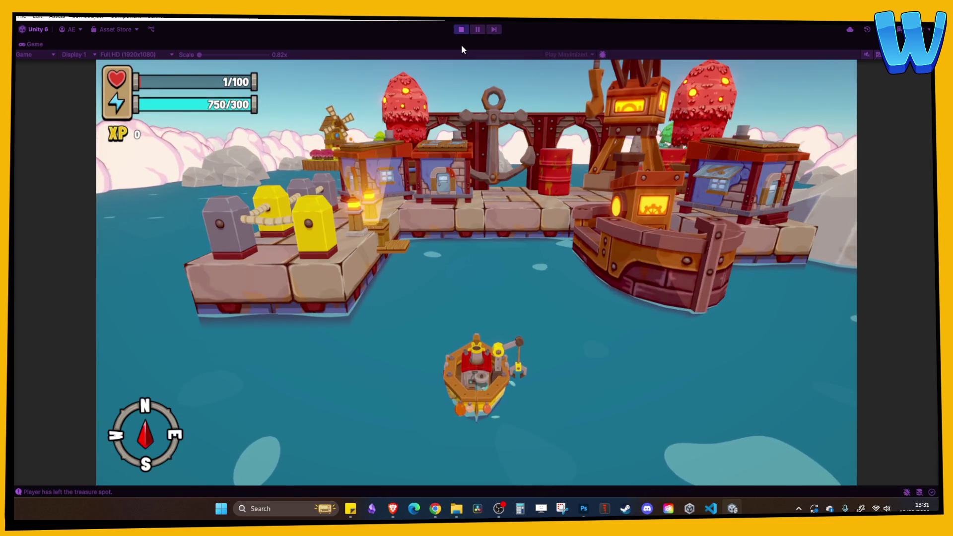
Step: Stop the ocean play-test, zoom out to a top-down view of Ocean_1, and re-enter Play mode
{"action": "key", "text": "a"}
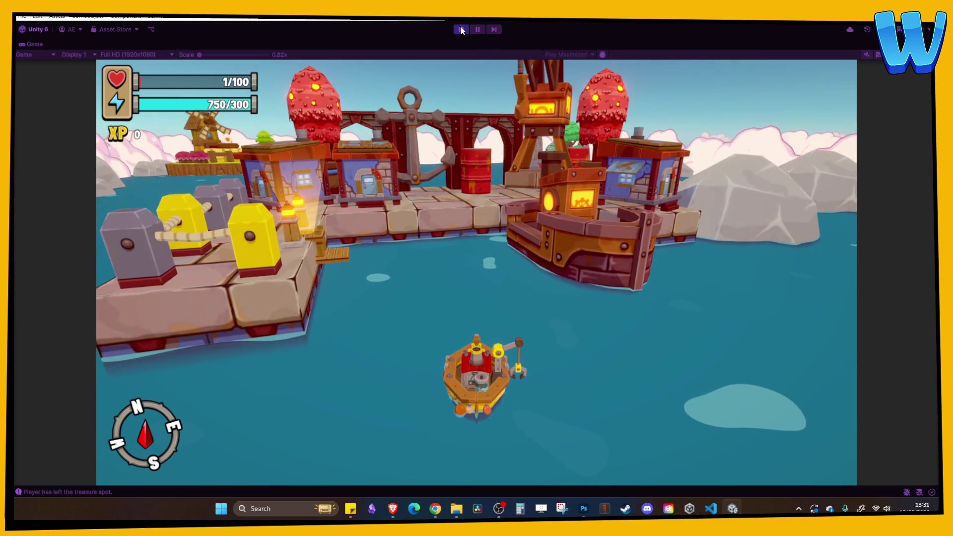
{"action": "left_click", "coordinate": [462, 30]}
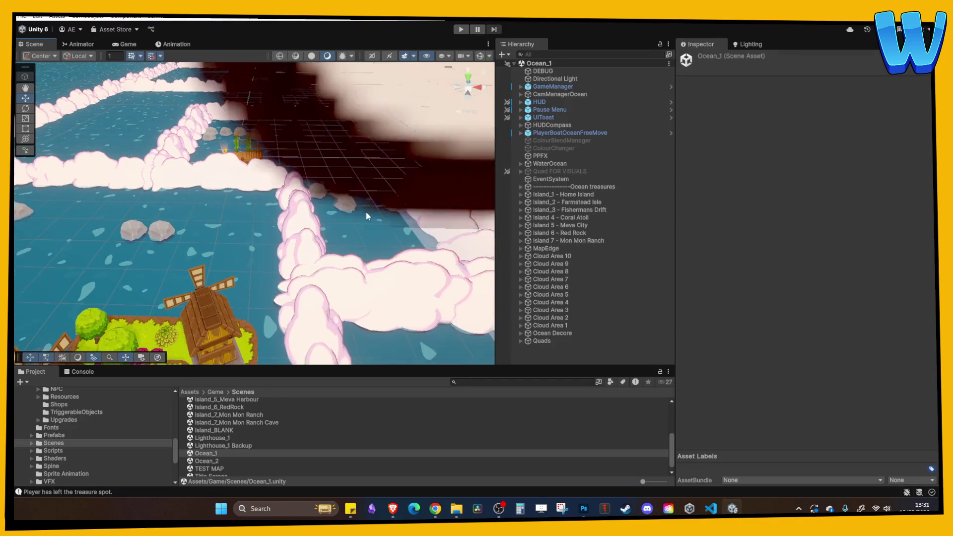
{"action": "scroll", "coordinate": [366, 211], "scroll_direction": "down", "scroll_amount": 10}
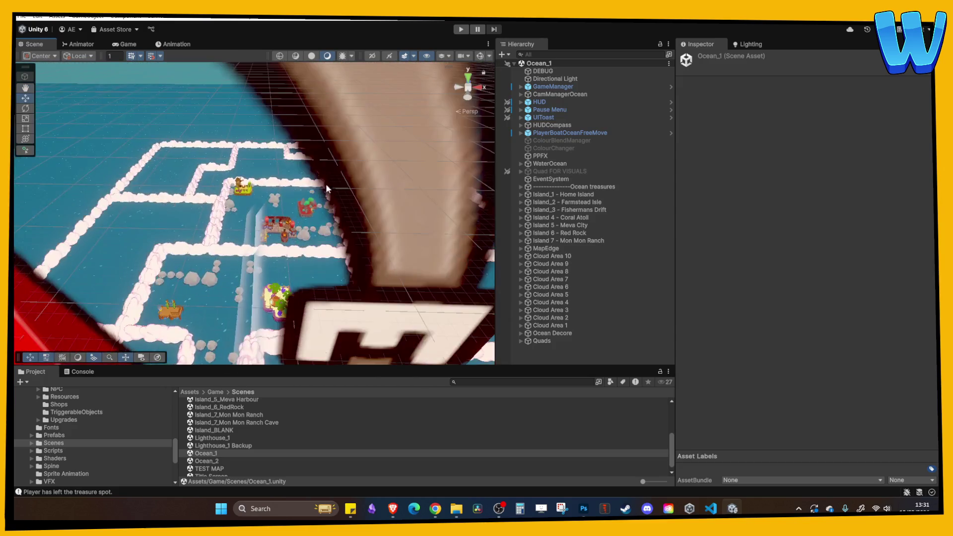
{"action": "scroll", "coordinate": [287, 157], "scroll_direction": "up", "scroll_amount": 10}
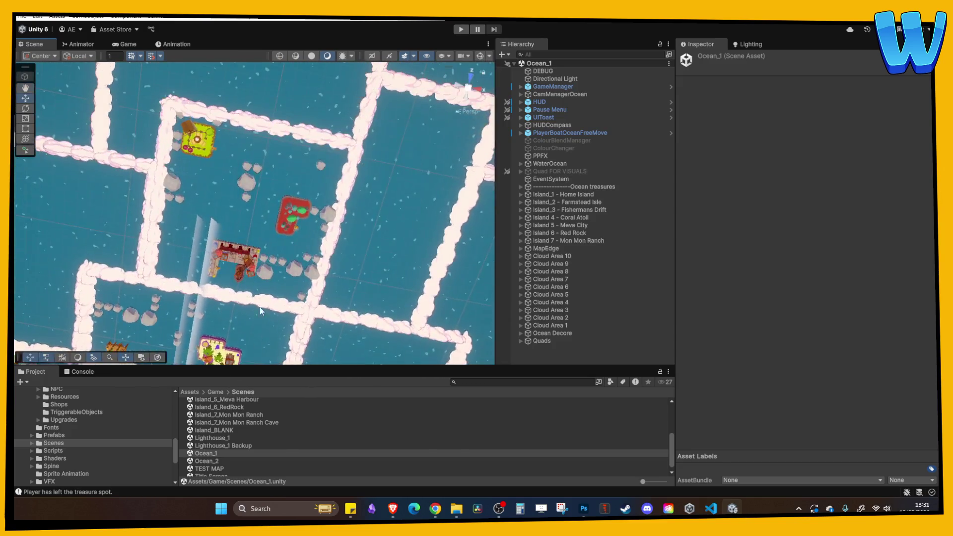
{"action": "scroll", "coordinate": [260, 307], "scroll_direction": "down", "scroll_amount": 10}
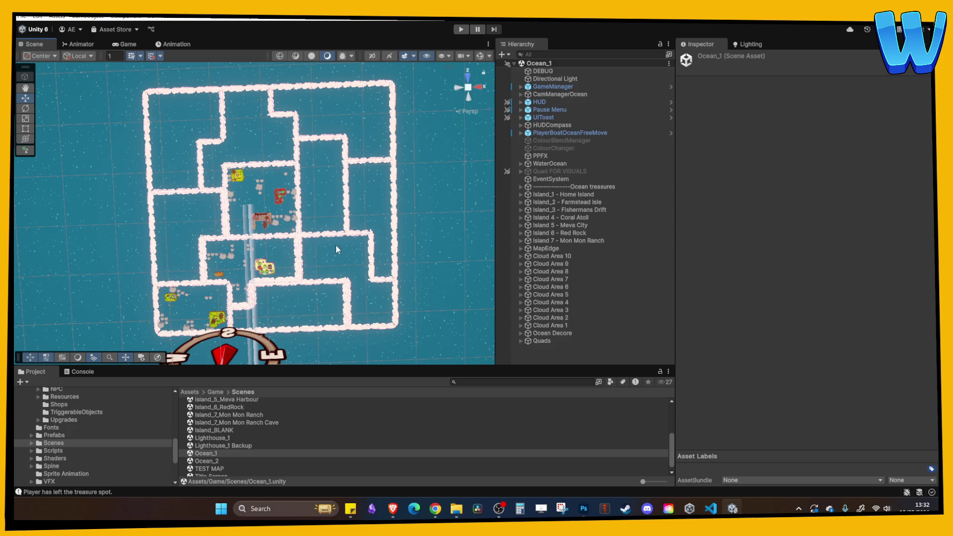
{"action": "left_click", "coordinate": [460, 29]}
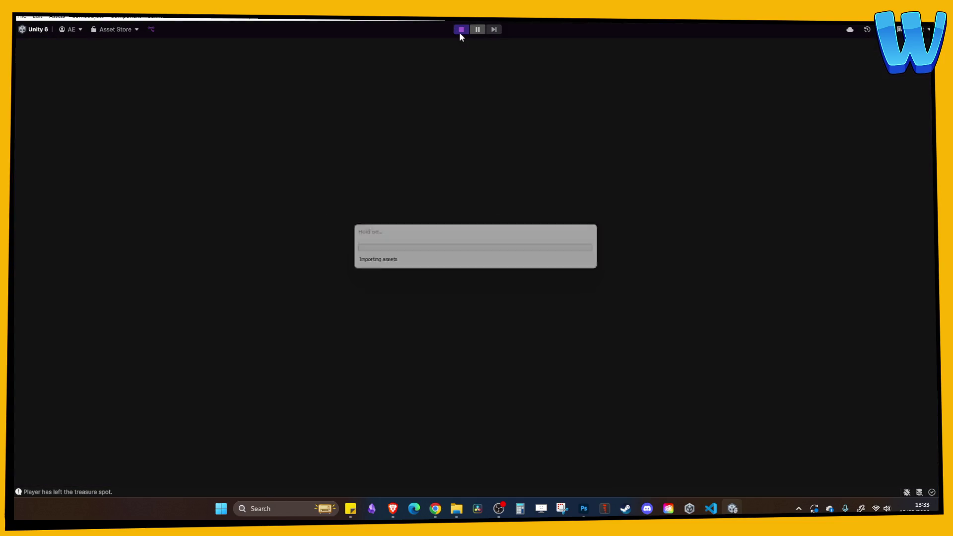
Step: Steer the boat past the windmill island to the dock and turn it around
{"action": "key", "text": "a"}
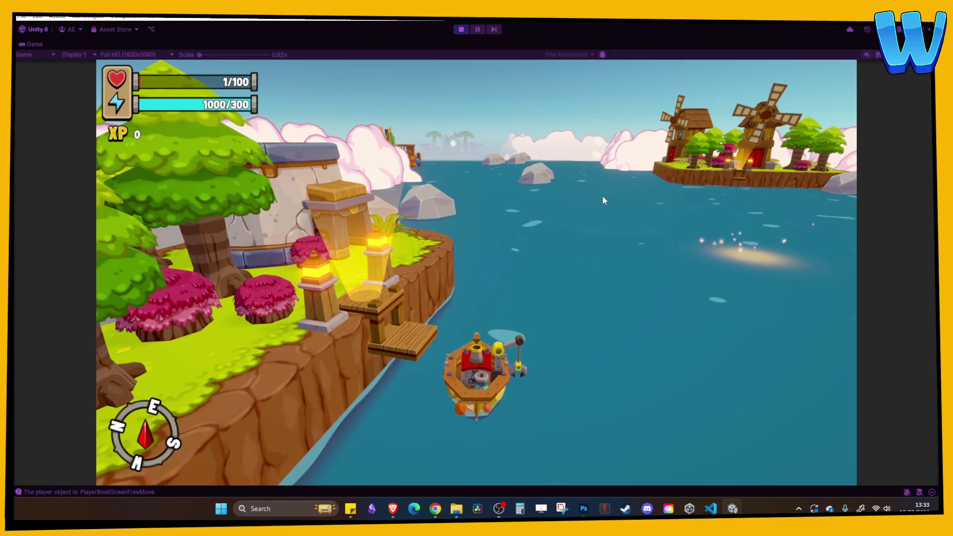
{"action": "key", "text": "d"}
{"action": "key", "text": "a"}
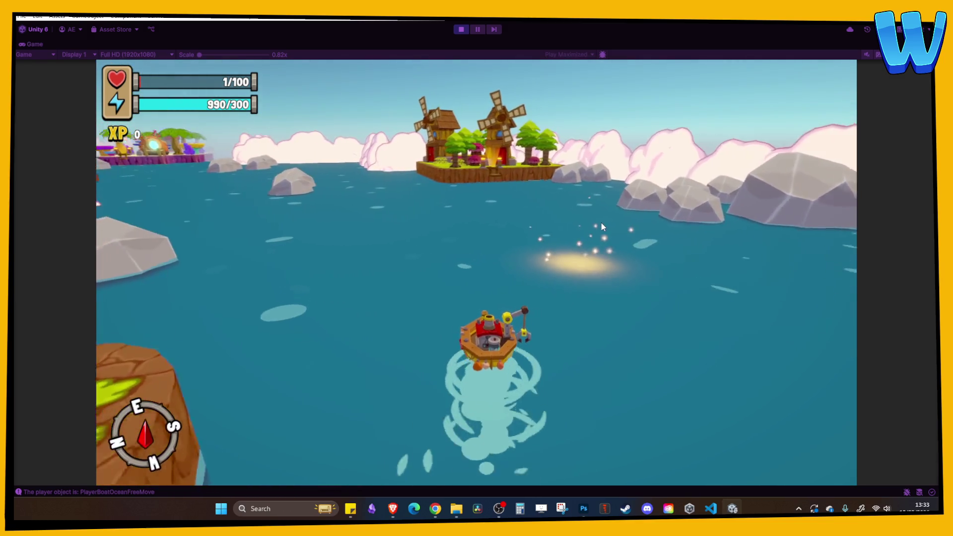
{"action": "key", "text": "a"}
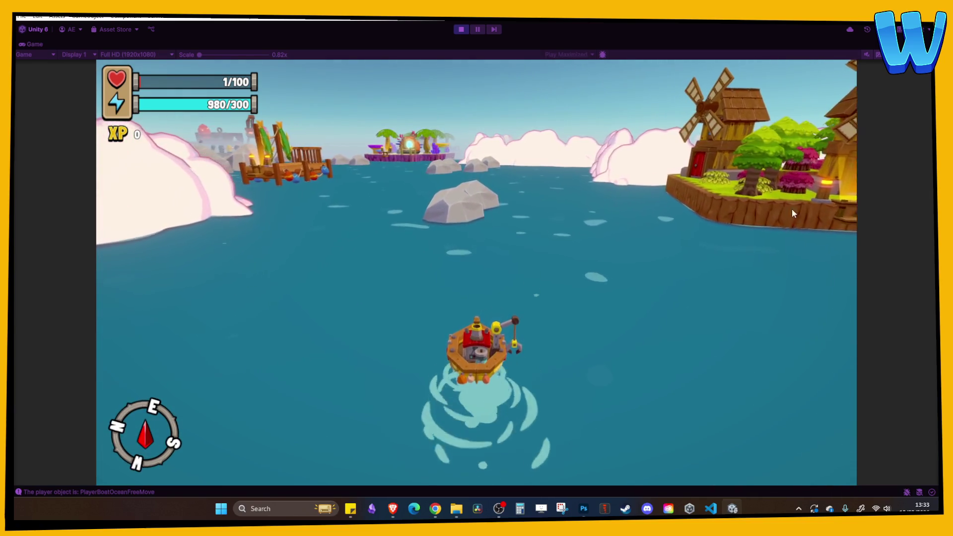
{"action": "key", "text": "w"}
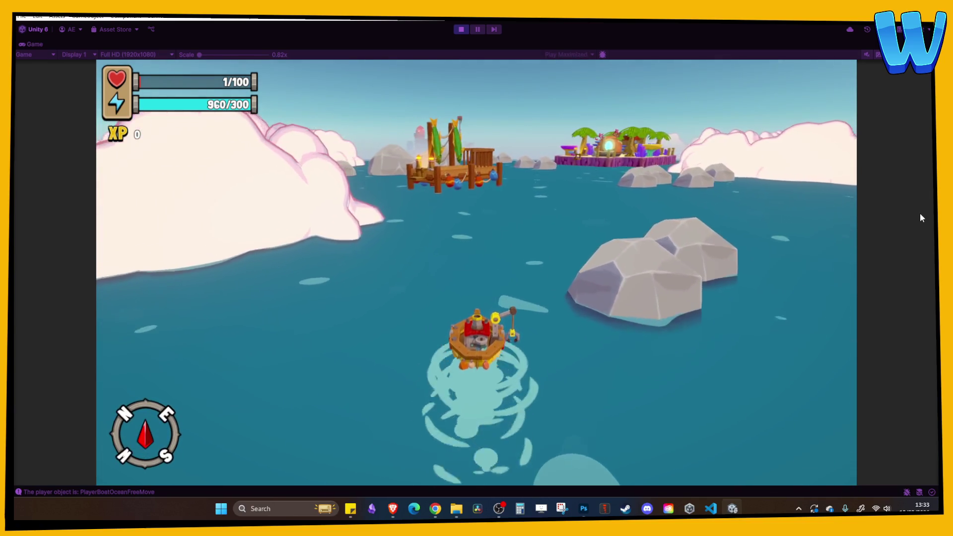
{"action": "key", "text": "a"}
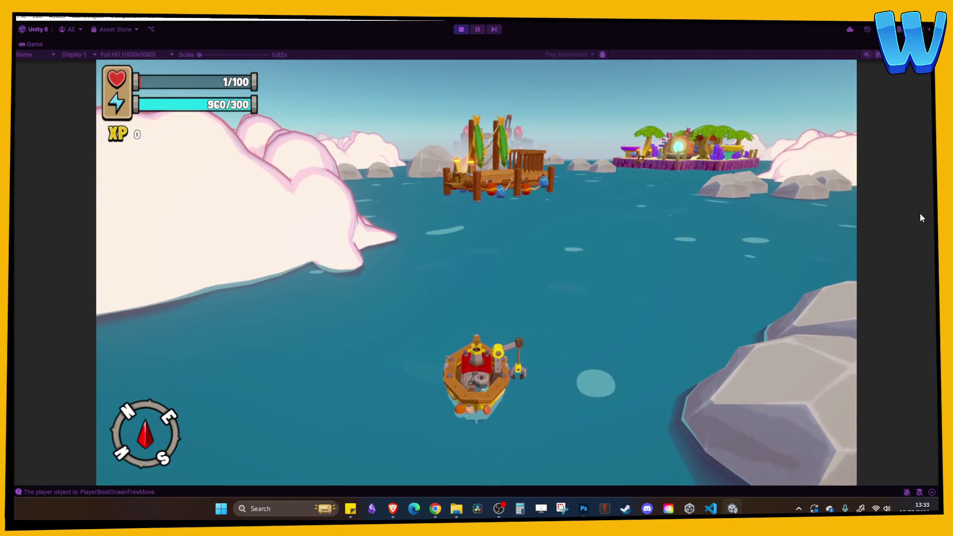
{"action": "key", "text": "d"}
{"action": "key", "text": "d"}
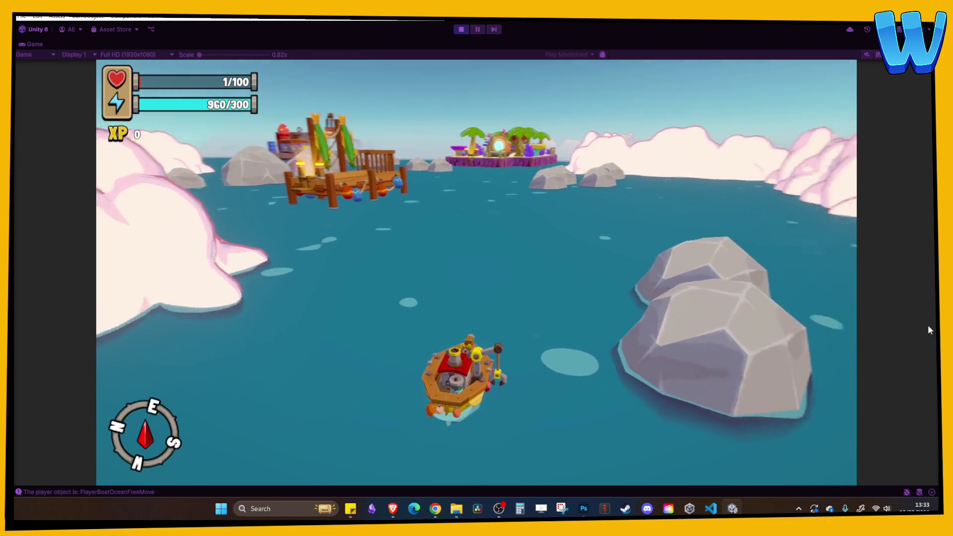
{"action": "key", "text": "d"}
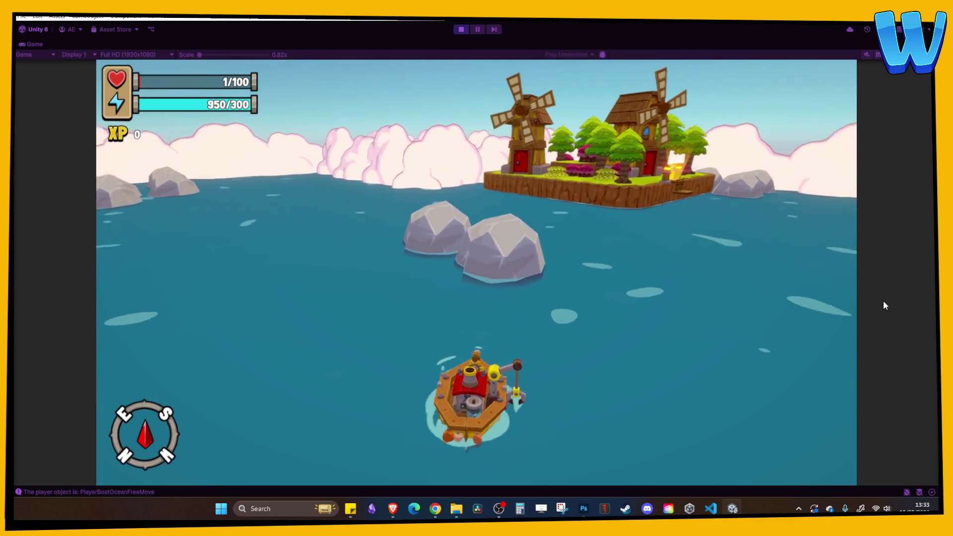
{"action": "key", "text": "d"}
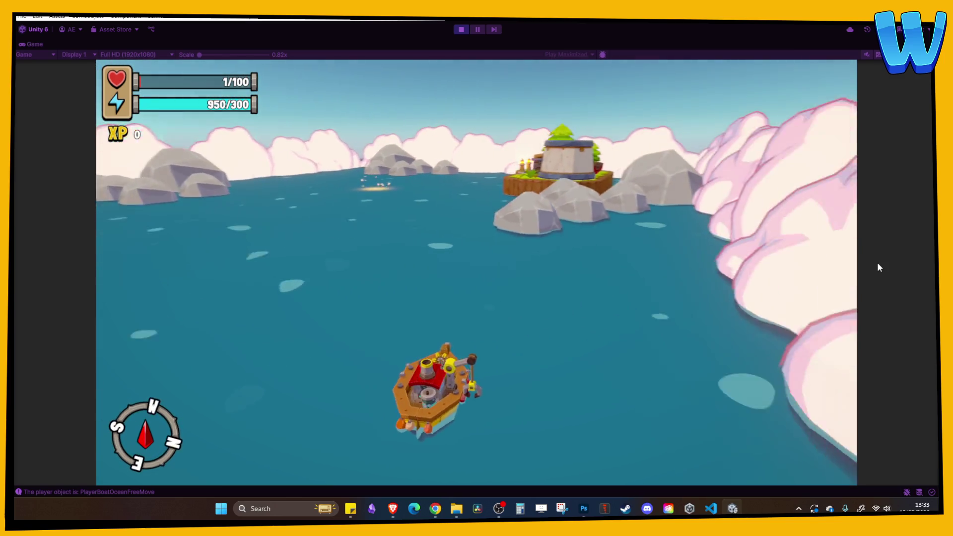
{"action": "key", "text": "d"}
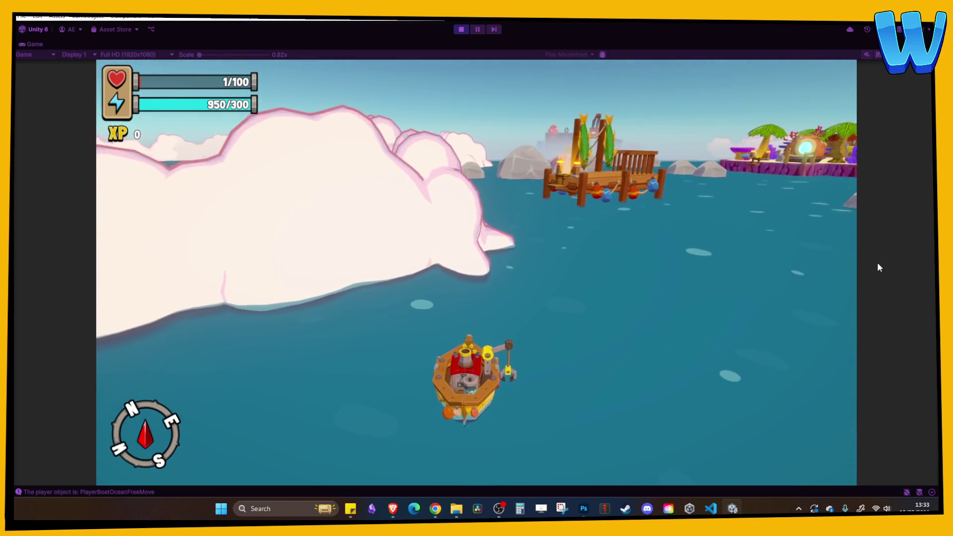
Step: Sail along the cliffs past the dock toward the windmill island, then bring up the Tab menu
{"action": "key", "text": "a"}
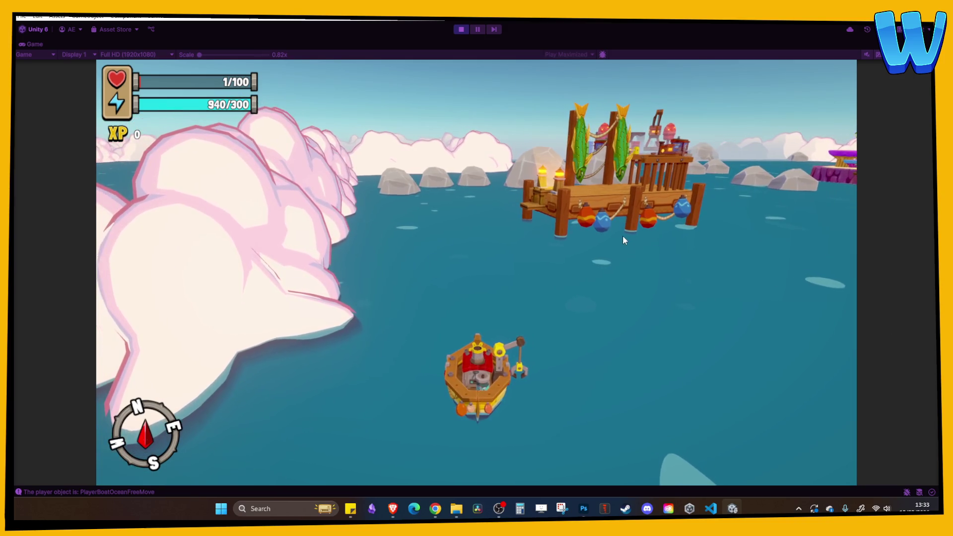
{"action": "key", "text": "a"}
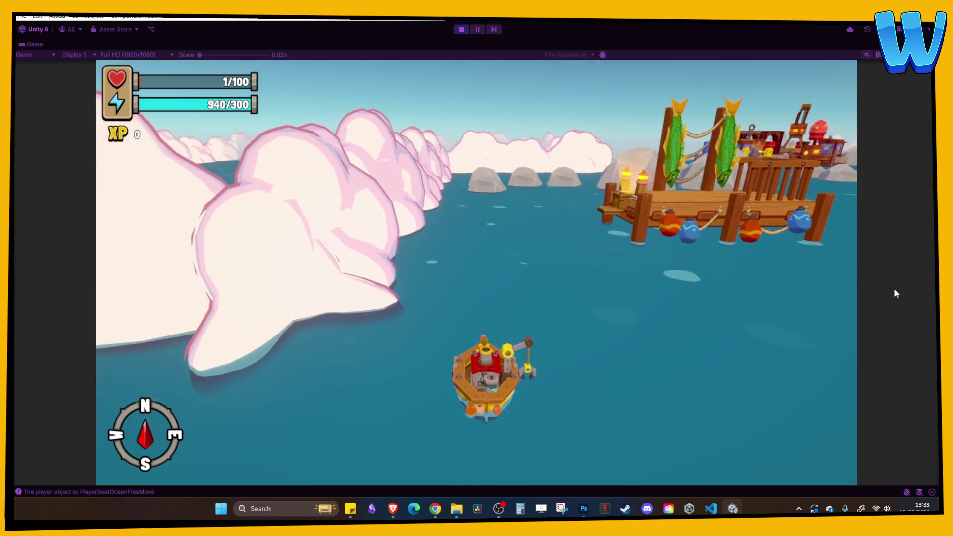
{"action": "key", "text": "d"}
{"action": "key", "text": "a"}
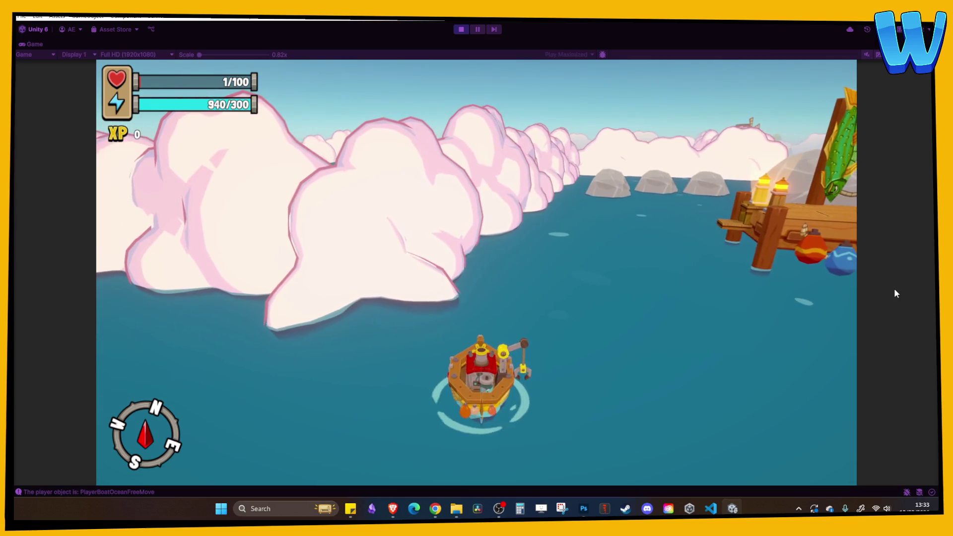
{"action": "key", "text": "d"}
{"action": "key", "text": "d"}
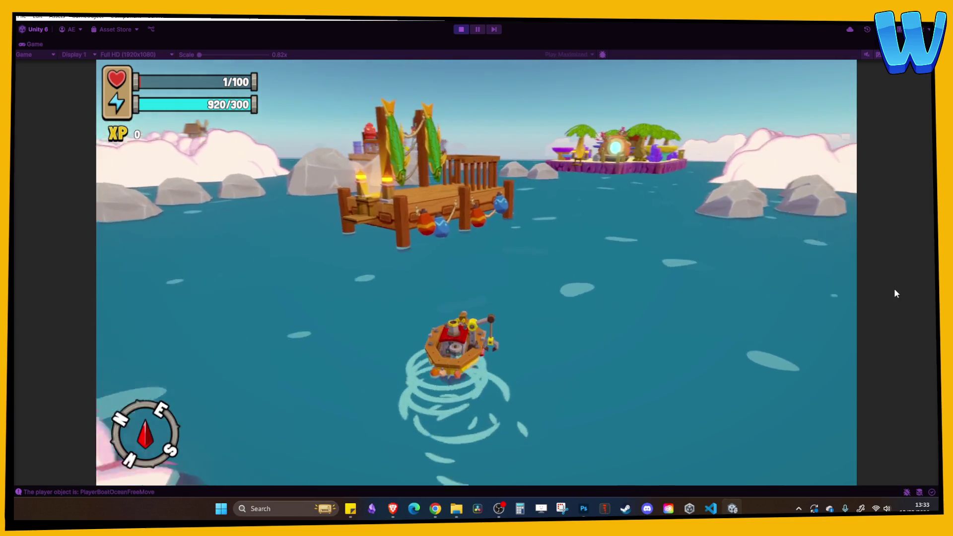
{"action": "key", "text": "a"}
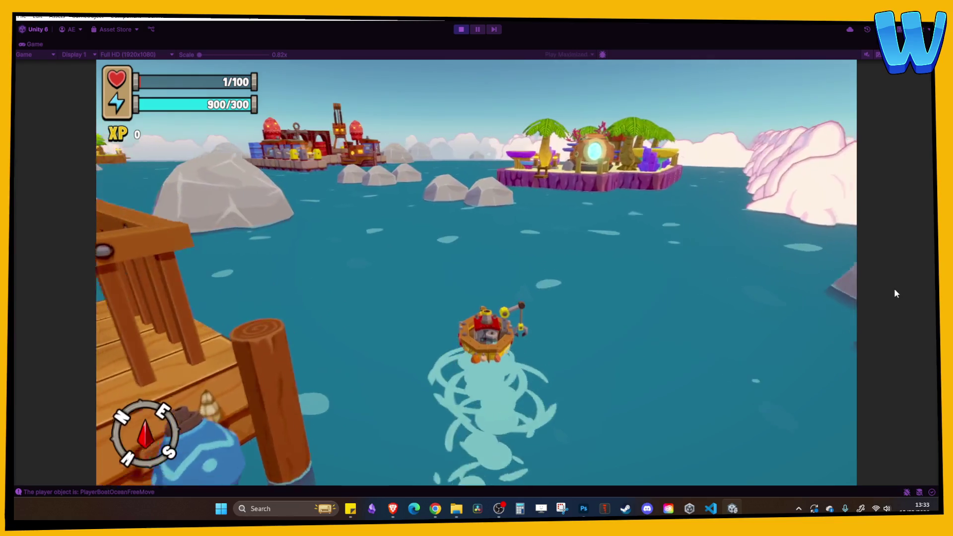
{"action": "key", "text": "a"}
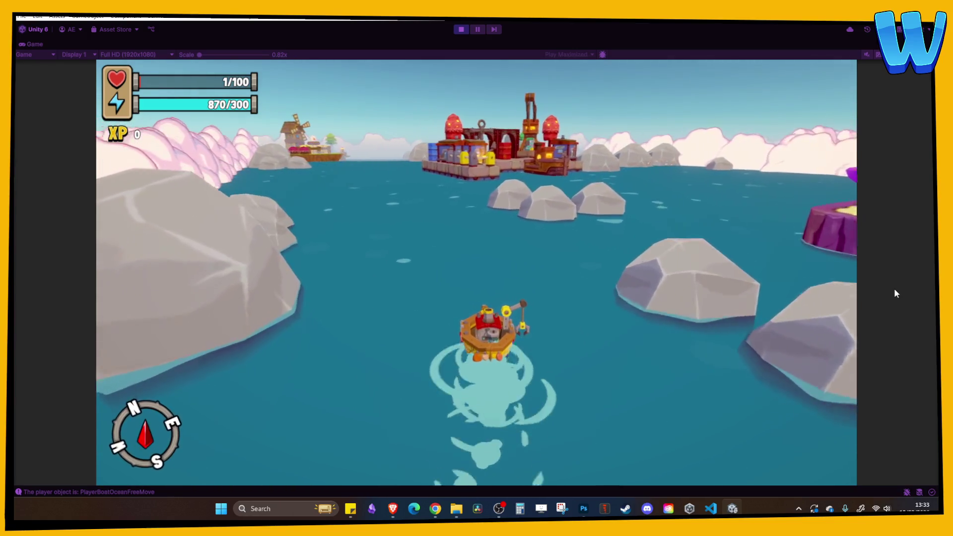
{"action": "key", "text": "a"}
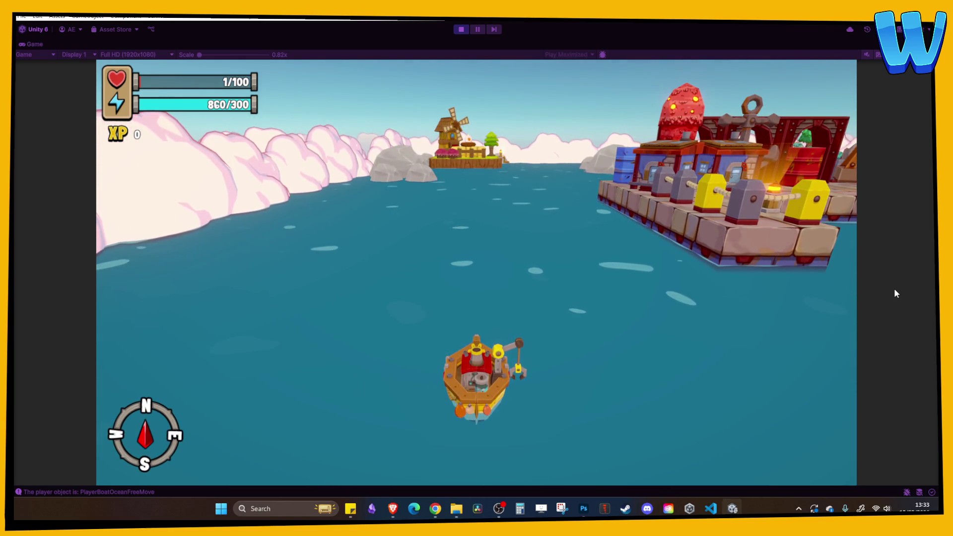
{"action": "key", "text": "Tab"}
Step: Show Fishermans Drift's details on the Map page, then stop Play mode back to the Ocean_1 editor
{"action": "key", "text": "e"}
{"action": "key", "text": "e"}
{"action": "key", "text": "e"}
{"action": "key", "text": "s"}
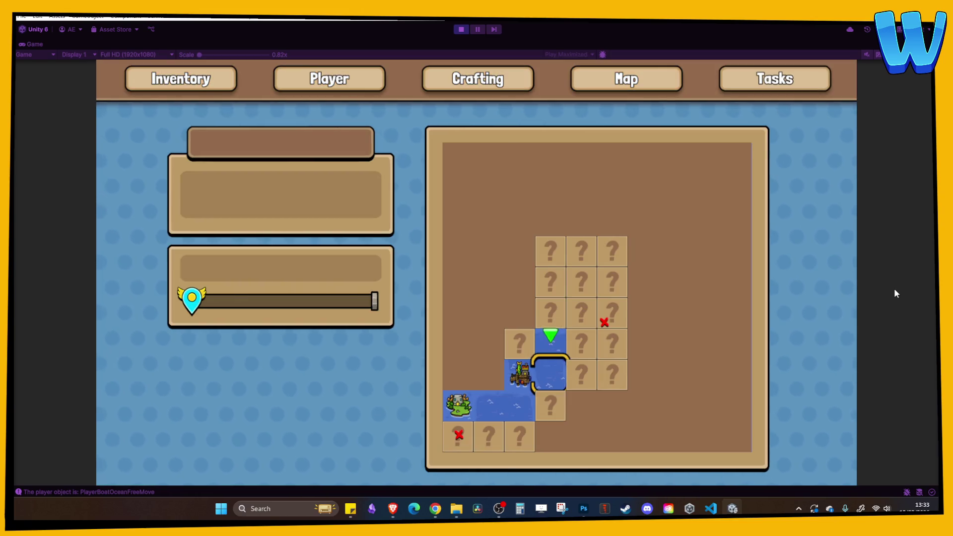
{"action": "key", "text": "a"}
{"action": "key", "text": "a"}
{"action": "key", "text": "d"}
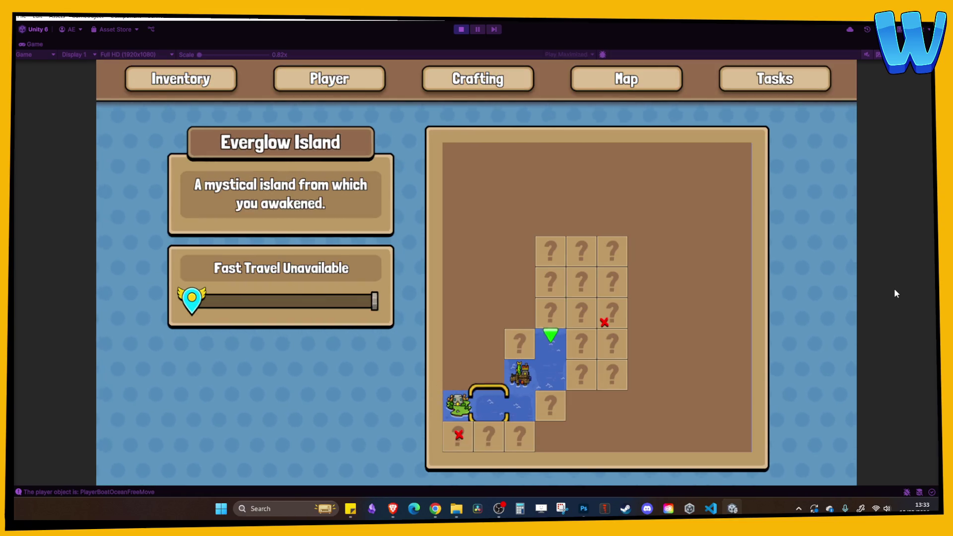
{"action": "key", "text": "d"}
{"action": "key", "text": "w"}
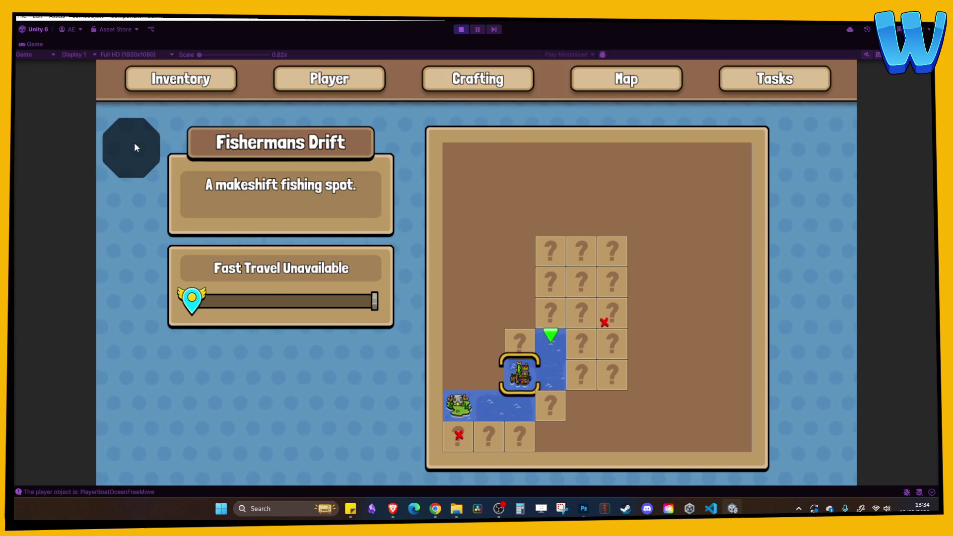
{"action": "left_click", "coordinate": [460, 29]}
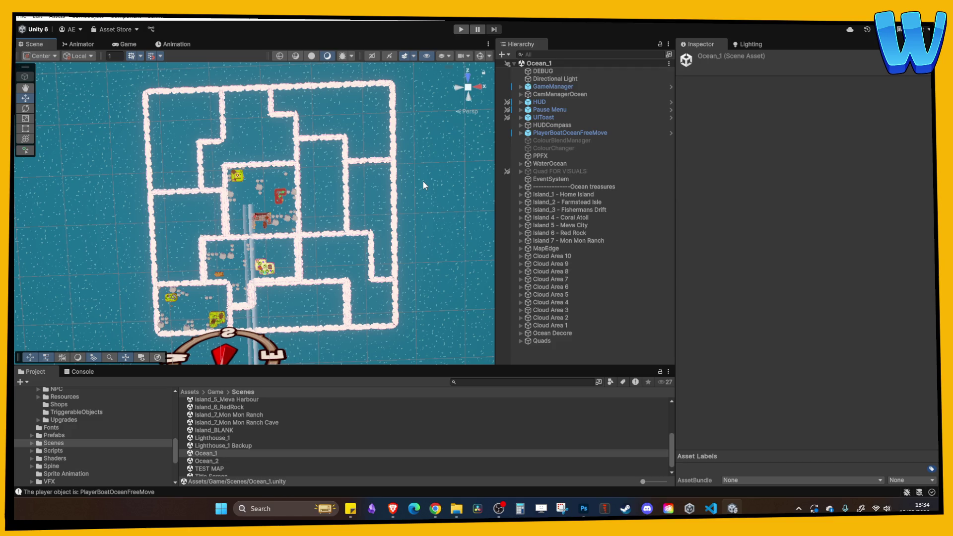
{"action": "left_click", "coordinate": [282, 203]}
{"action": "key", "text": "f"}
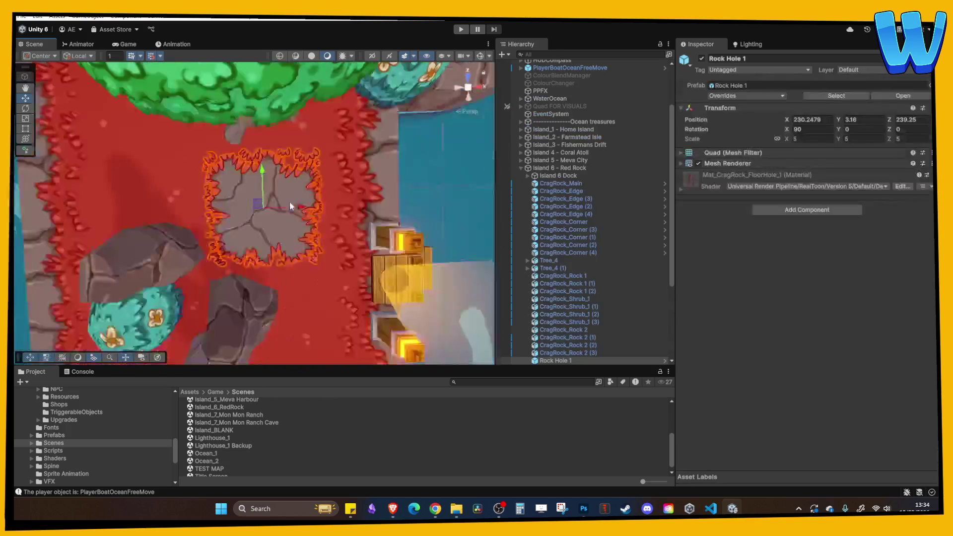
{"action": "scroll", "coordinate": [308, 203], "scroll_direction": "down", "scroll_amount": 10}
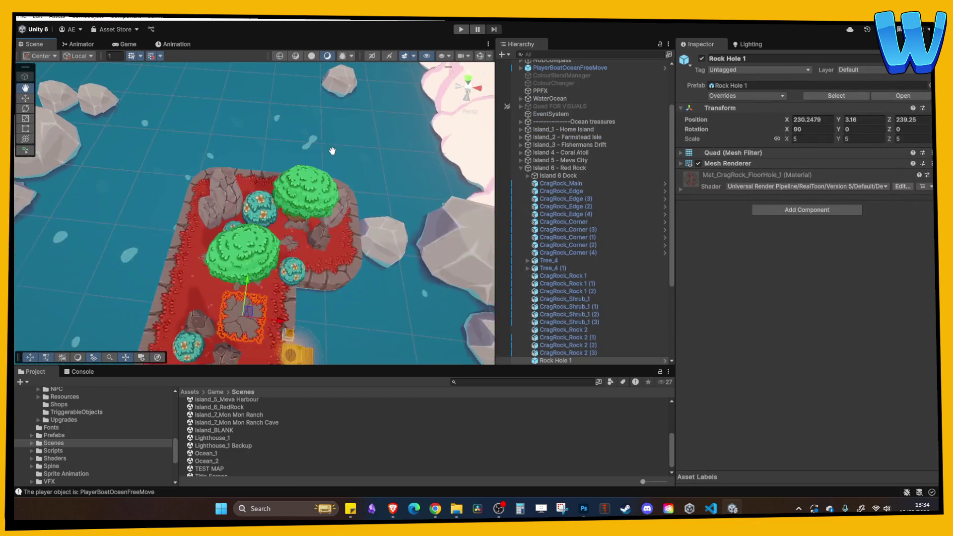
{"action": "left_click_drag", "start_coordinate": [332, 151], "coordinate": [333, 226]}
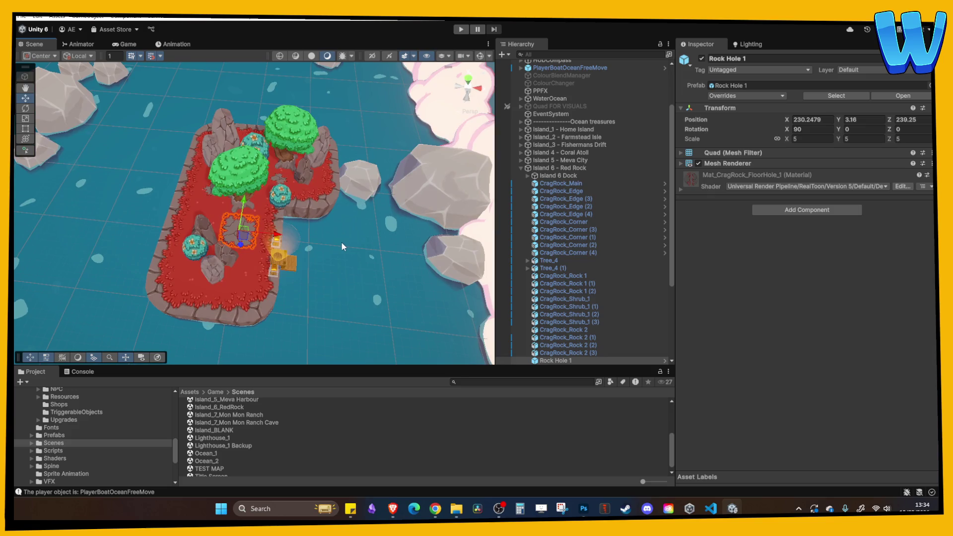
{"action": "scroll", "coordinate": [342, 247], "scroll_direction": "down", "scroll_amount": 5}
{"action": "left_click", "coordinate": [235, 171]}
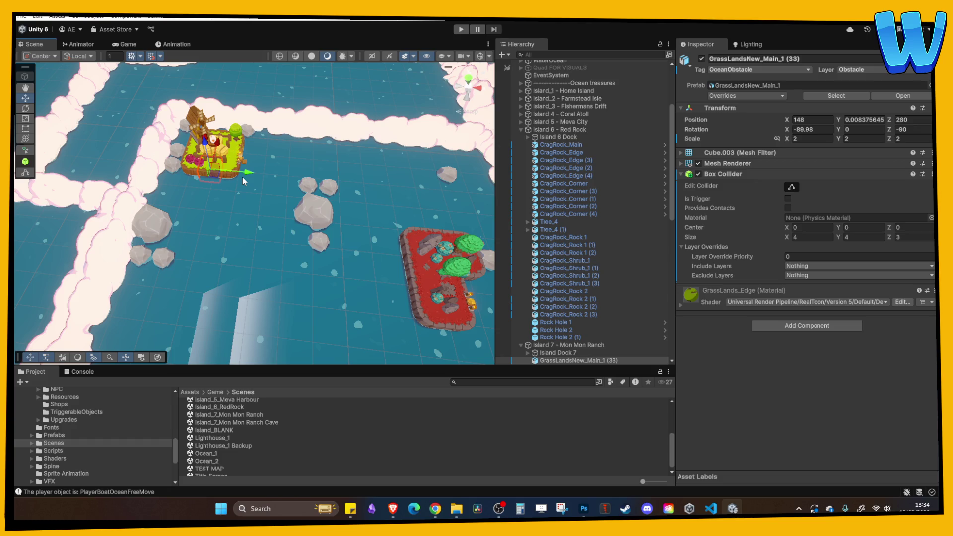
{"action": "scroll", "coordinate": [242, 177], "scroll_direction": "down", "scroll_amount": 3}
{"action": "left_click", "coordinate": [294, 250]}
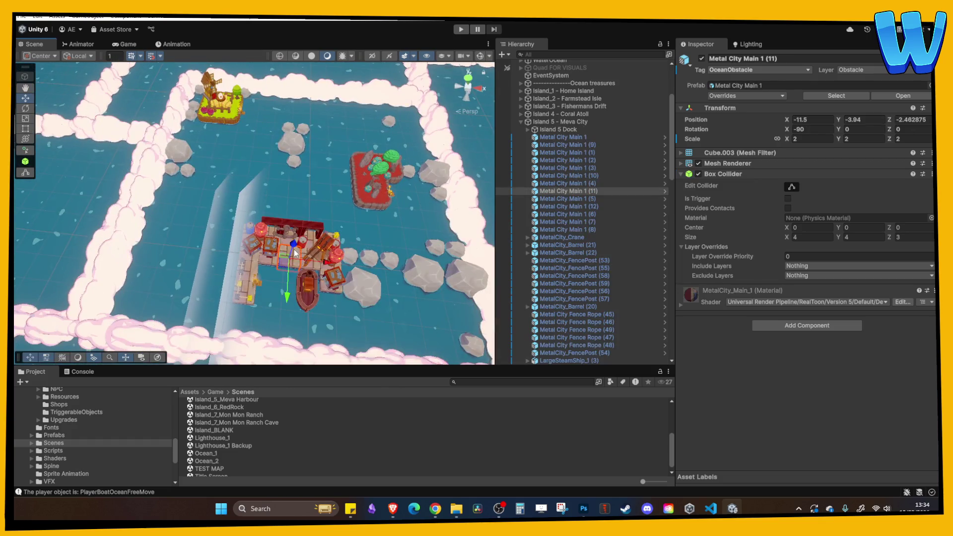
{"action": "scroll", "coordinate": [294, 249], "scroll_direction": "down", "scroll_amount": 5}
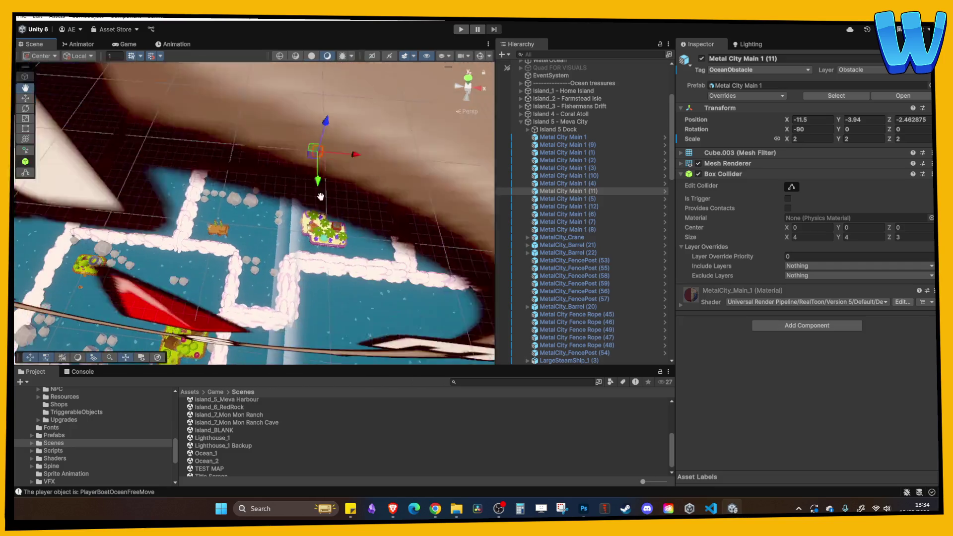
{"action": "left_click", "coordinate": [243, 243]}
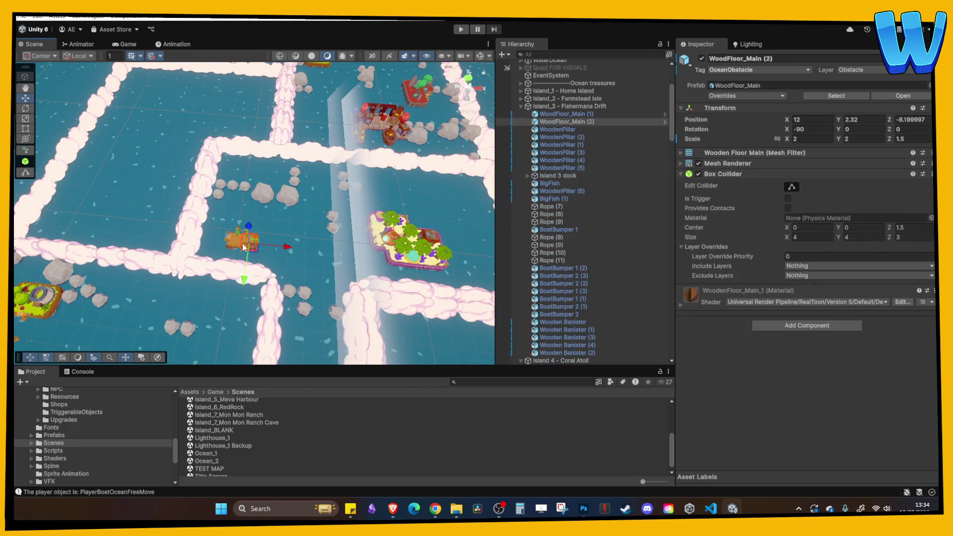
{"action": "mouse_move", "coordinate": [243, 246]}
{"action": "left_mouse_down"}
{"action": "mouse_move", "coordinate": [304, 132]}
{"action": "mouse_move", "coordinate": [334, 231]}
{"action": "mouse_move", "coordinate": [350, 242]}
{"action": "left_mouse_up"}
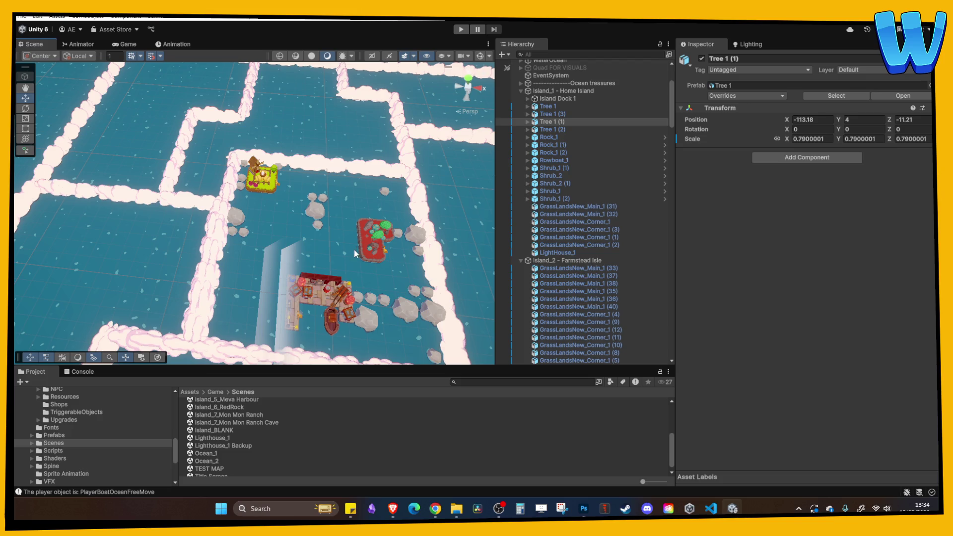
{"action": "mouse_move", "coordinate": [356, 250]}
{"action": "left_mouse_down"}
{"action": "mouse_move", "coordinate": [323, 242]}
{"action": "mouse_move", "coordinate": [315, 220]}
{"action": "left_mouse_up"}
{"action": "scroll", "coordinate": [315, 221], "scroll_direction": "down", "scroll_amount": 3}
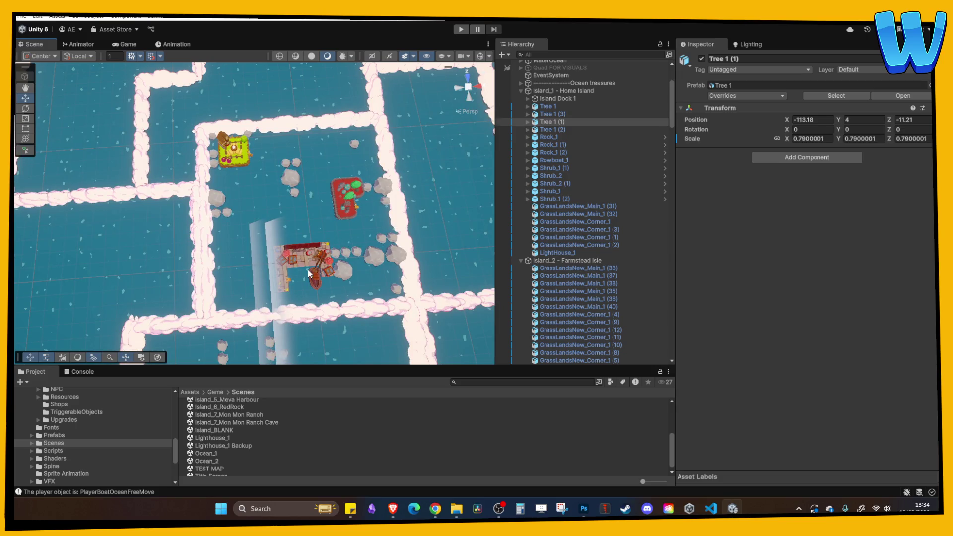
{"action": "scroll", "coordinate": [309, 272], "scroll_direction": "down", "scroll_amount": 5}
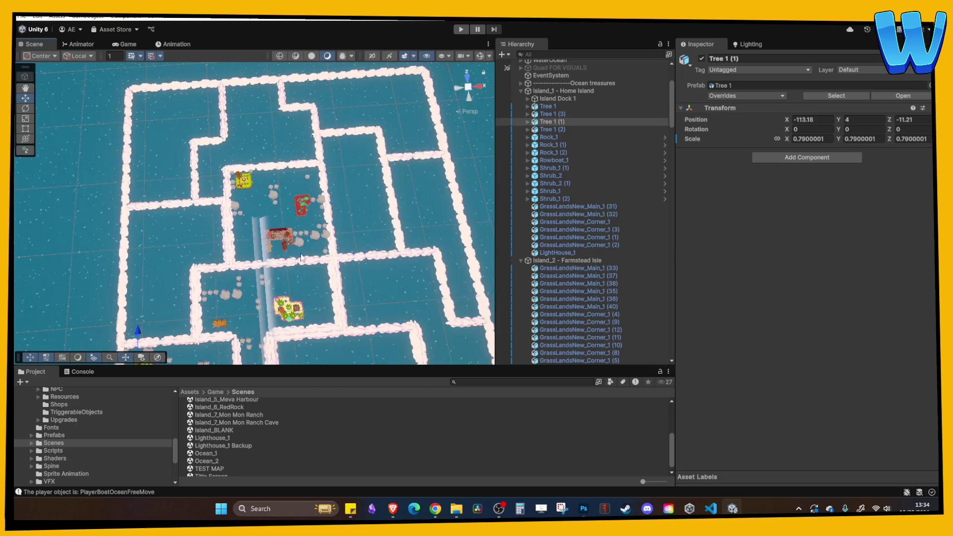
{"action": "mouse_move", "coordinate": [305, 264]}
{"action": "left_mouse_down"}
{"action": "mouse_move", "coordinate": [309, 226]}
{"action": "mouse_move", "coordinate": [345, 181]}
{"action": "left_mouse_up"}
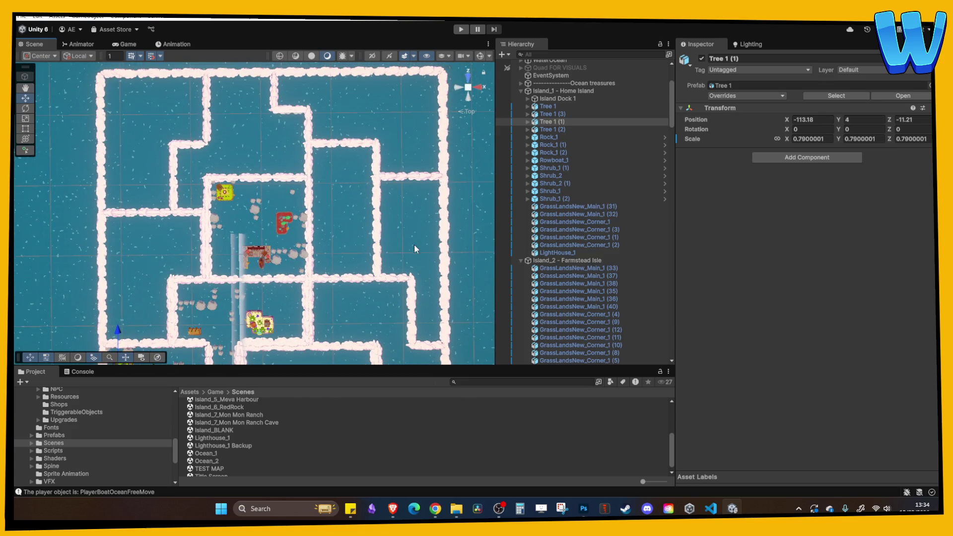
{"action": "scroll", "coordinate": [334, 226], "scroll_direction": "up", "scroll_amount": 3}
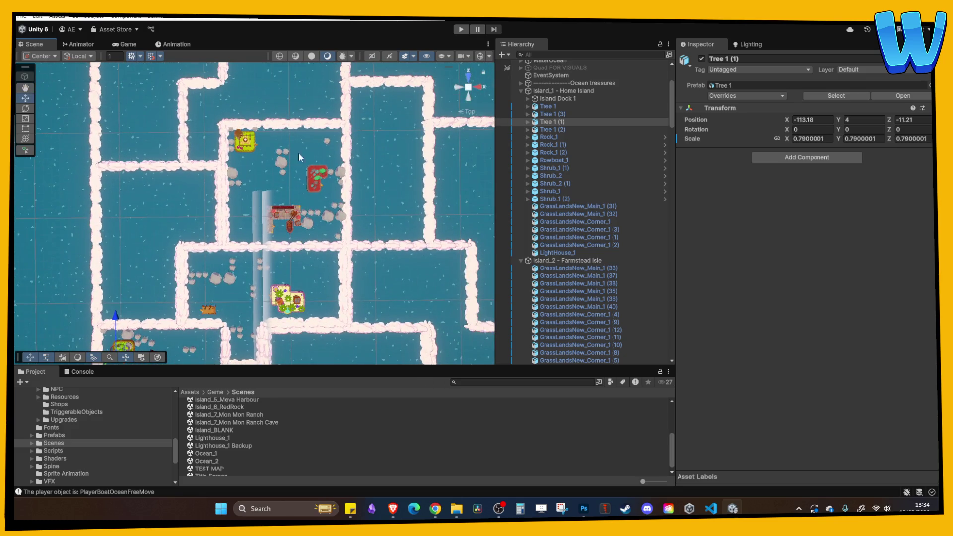
{"action": "scroll", "coordinate": [298, 209], "scroll_direction": "down", "scroll_amount": 3}
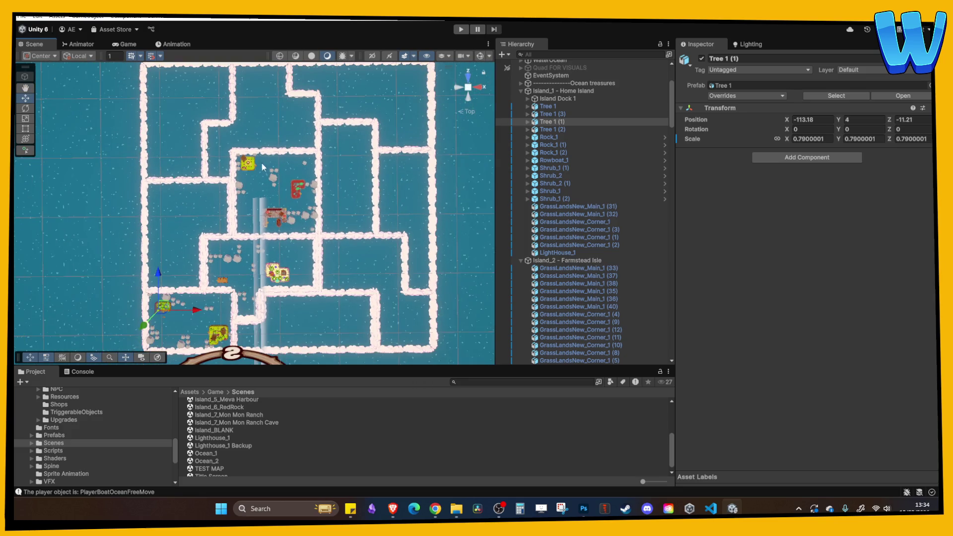
{"action": "scroll", "coordinate": [294, 221], "scroll_direction": "up", "scroll_amount": 3}
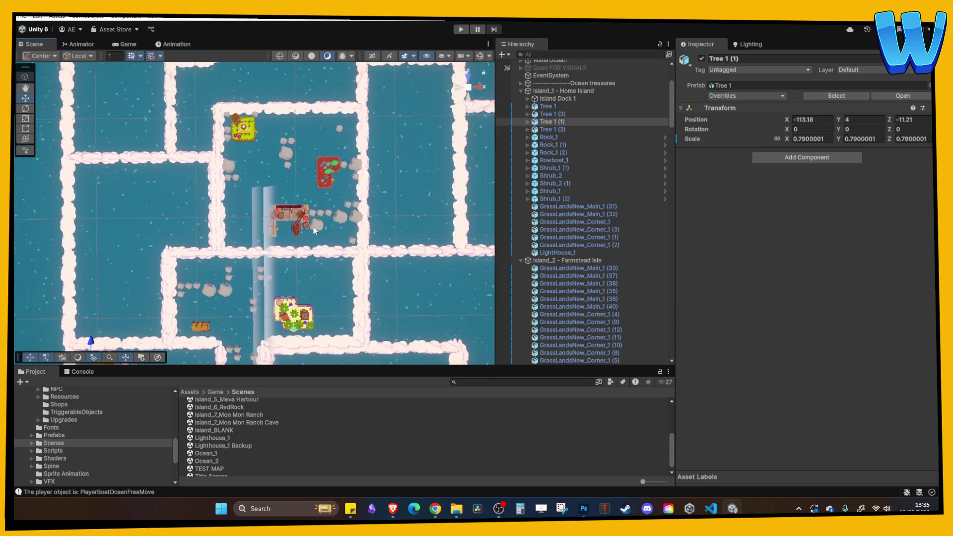
{"action": "scroll", "coordinate": [319, 233], "scroll_direction": "down", "scroll_amount": 1}
{"action": "scroll", "coordinate": [266, 207], "scroll_direction": "down", "scroll_amount": 2}
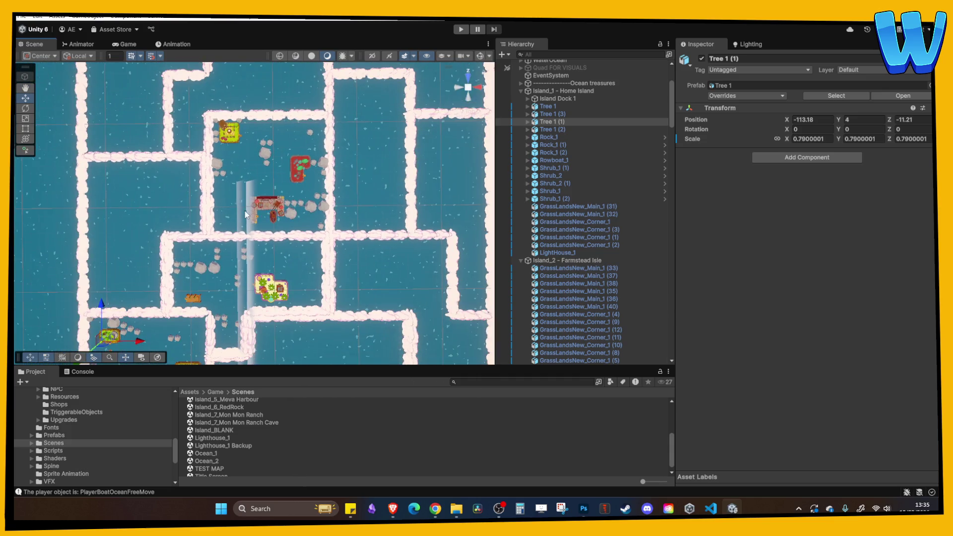
{"action": "scroll", "coordinate": [155, 228], "scroll_direction": "down", "scroll_amount": 1}
{"action": "scroll", "coordinate": [163, 162], "scroll_direction": "up", "scroll_amount": 1}
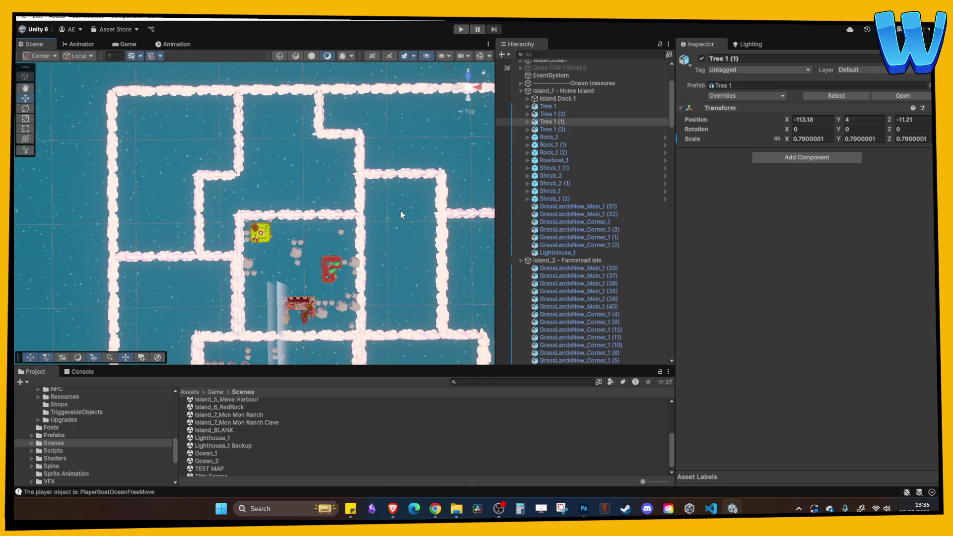
{"action": "left_click_drag", "start_coordinate": [400, 213], "coordinate": [304, 159]}
{"action": "scroll", "coordinate": [347, 224], "scroll_direction": "down", "scroll_amount": 1}
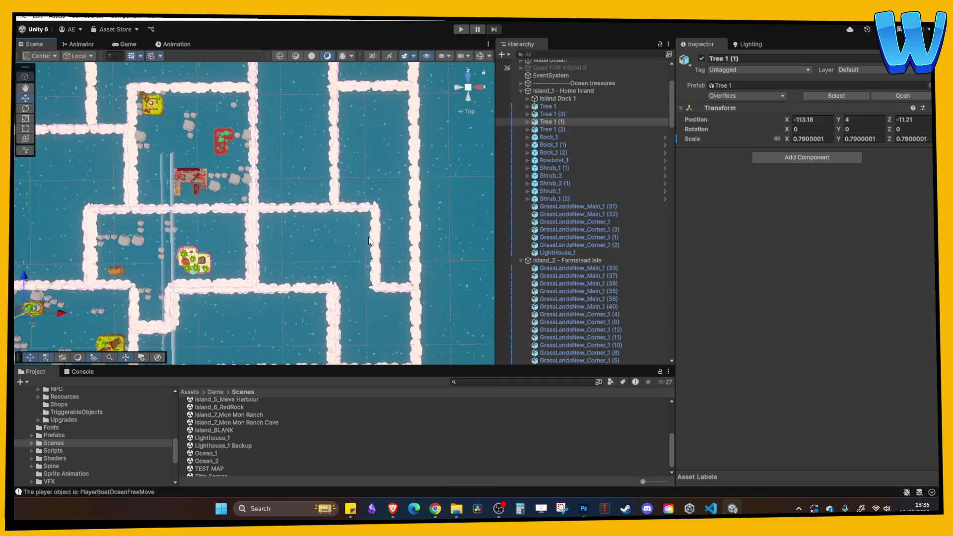
{"action": "scroll", "coordinate": [341, 259], "scroll_direction": "down", "scroll_amount": 1}
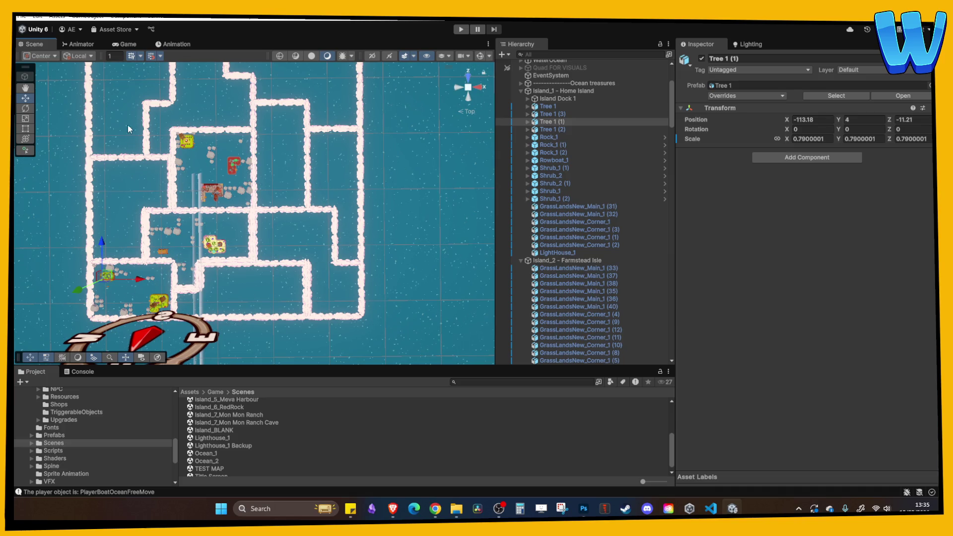
{"action": "scroll", "coordinate": [264, 254], "scroll_direction": "up", "scroll_amount": 5}
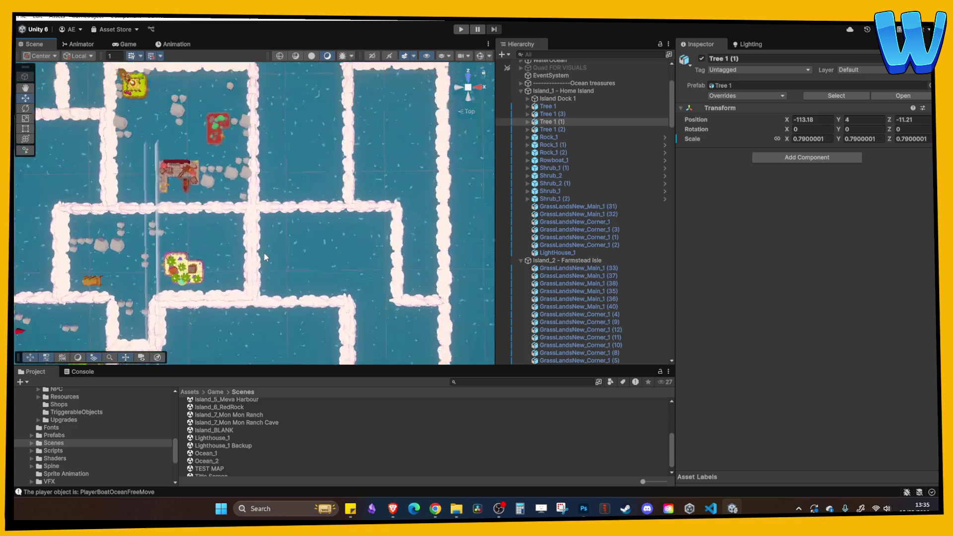
{"action": "scroll", "coordinate": [355, 238], "scroll_direction": "down", "scroll_amount": 5}
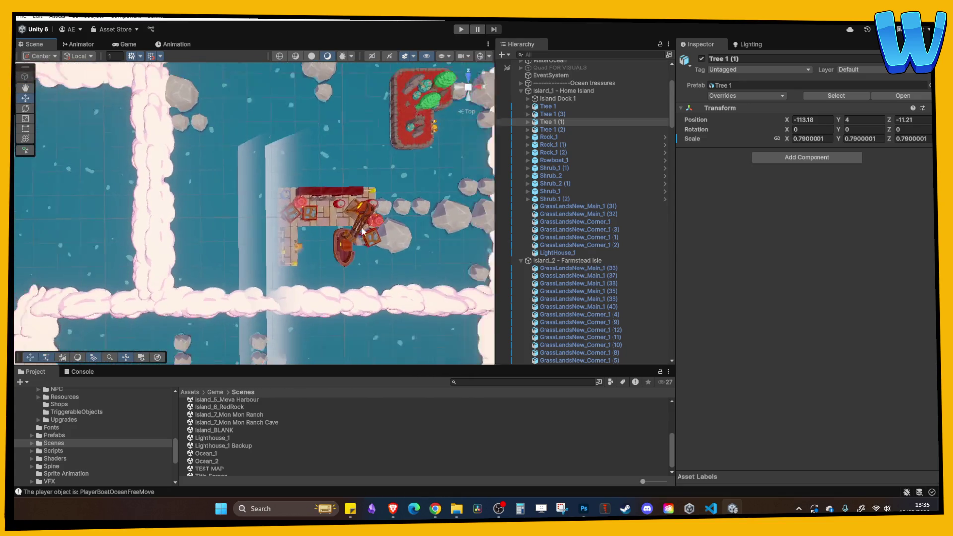
{"action": "scroll", "coordinate": [354, 237], "scroll_direction": "up", "scroll_amount": 5}
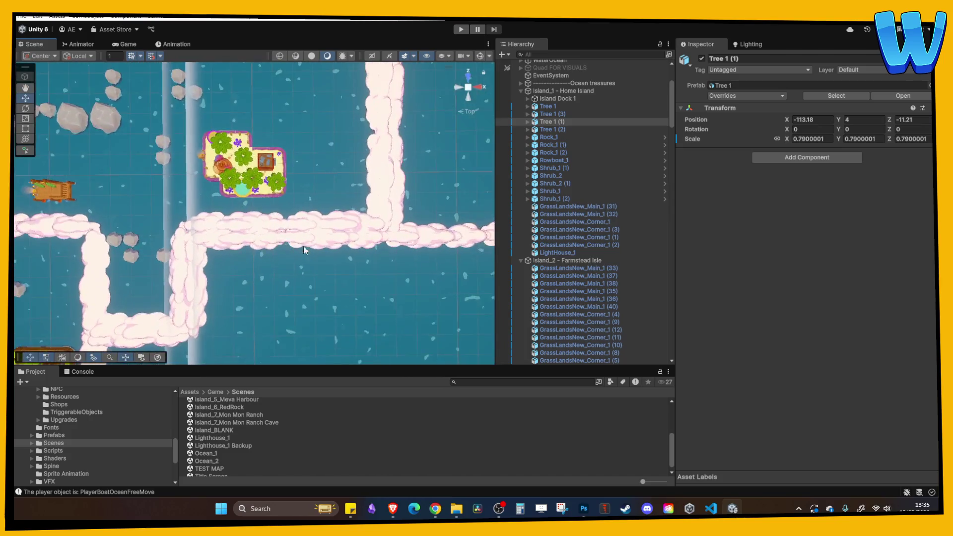
{"action": "scroll", "coordinate": [287, 178], "scroll_direction": "down", "scroll_amount": 10}
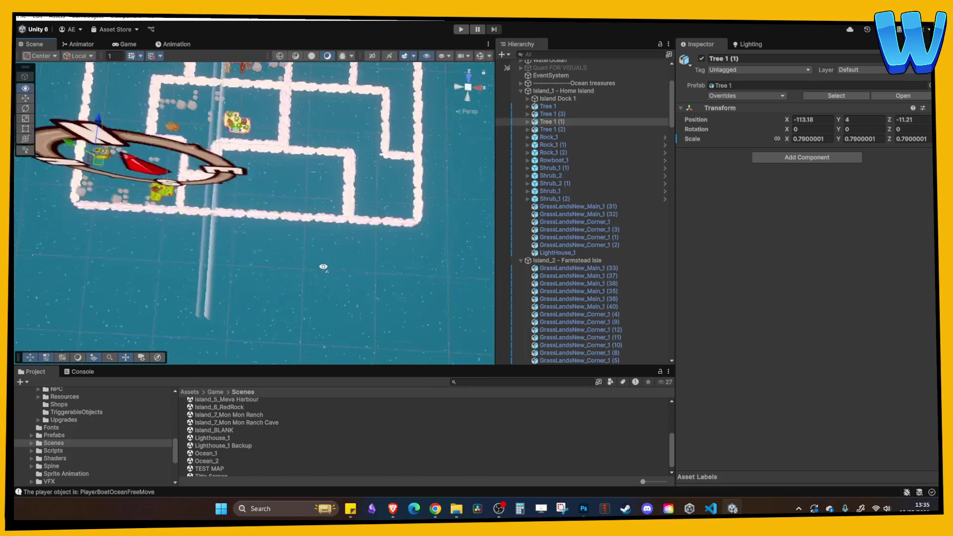
{"action": "scroll", "coordinate": [315, 201], "scroll_direction": "up", "scroll_amount": 4}
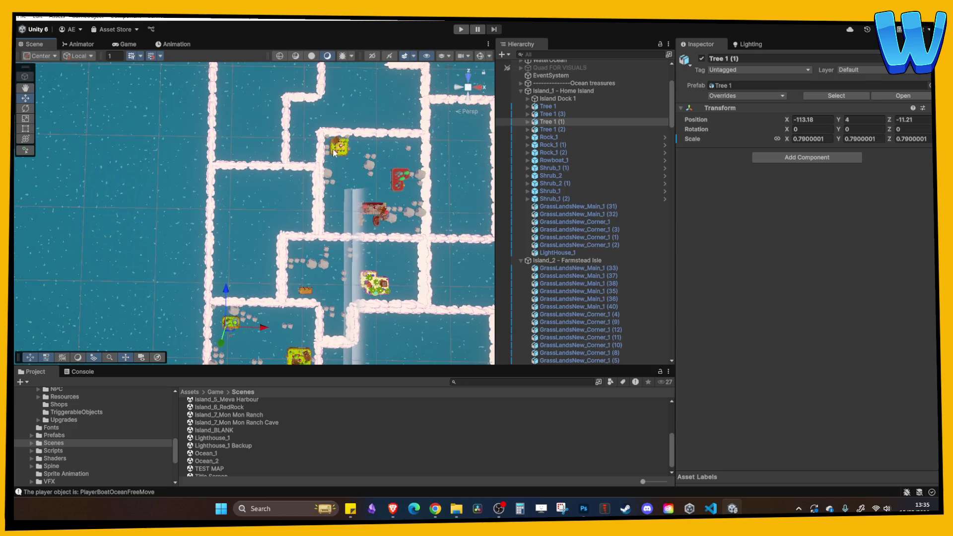
{"action": "left_click_drag", "start_coordinate": [257, 192], "coordinate": [213, 147]}
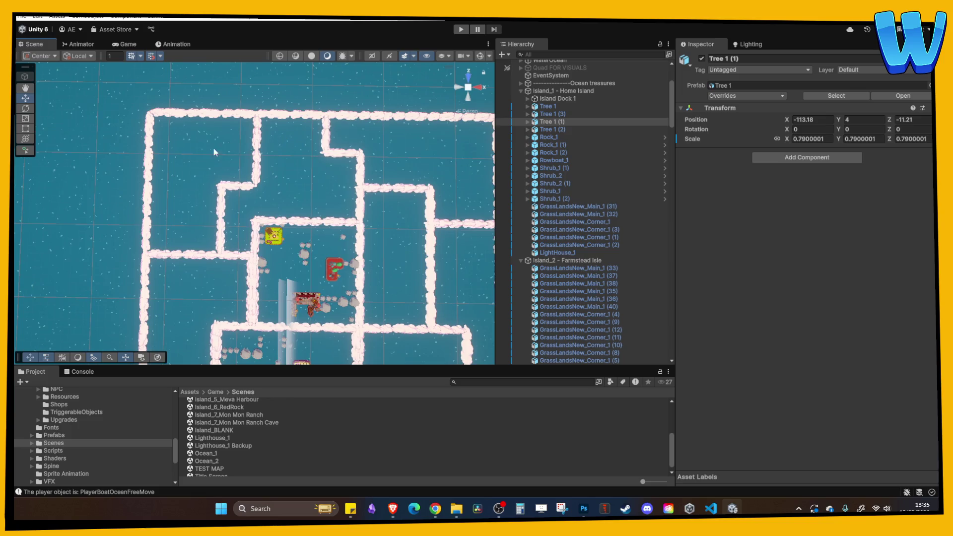
{"action": "left_click_drag", "start_coordinate": [322, 150], "coordinate": [292, 159]}
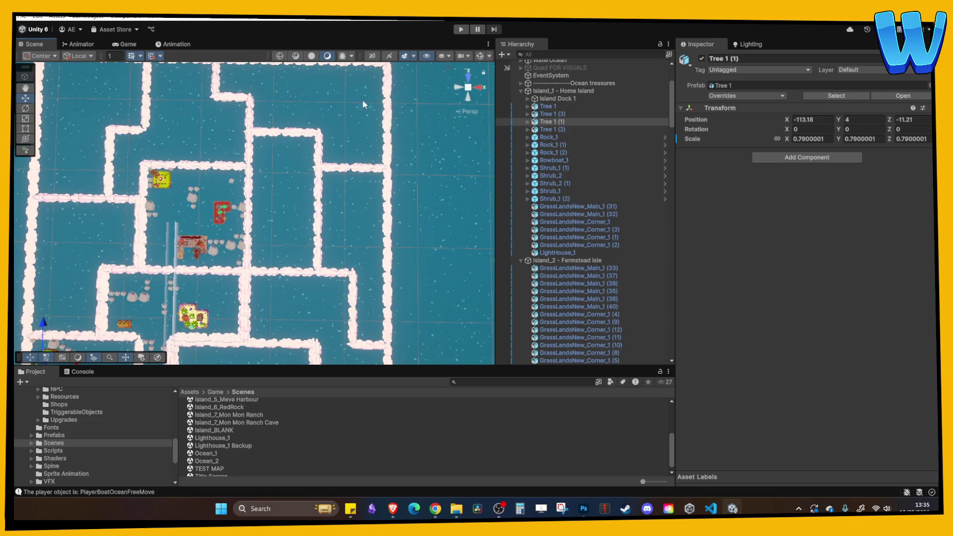
{"action": "mouse_move", "coordinate": [257, 235]}
{"action": "left_mouse_down"}
{"action": "mouse_move", "coordinate": [155, 200]}
{"action": "mouse_move", "coordinate": [149, 167]}
{"action": "mouse_move", "coordinate": [235, 185]}
{"action": "mouse_move", "coordinate": [362, 272]}
{"action": "mouse_move", "coordinate": [284, 183]}
{"action": "left_mouse_up"}
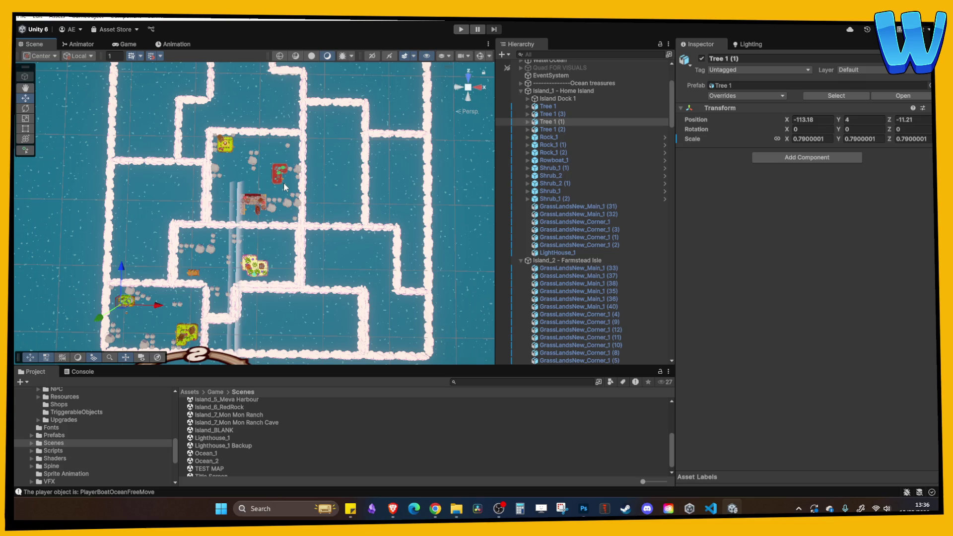
{"action": "scroll", "coordinate": [284, 182], "scroll_direction": "down", "scroll_amount": 10}
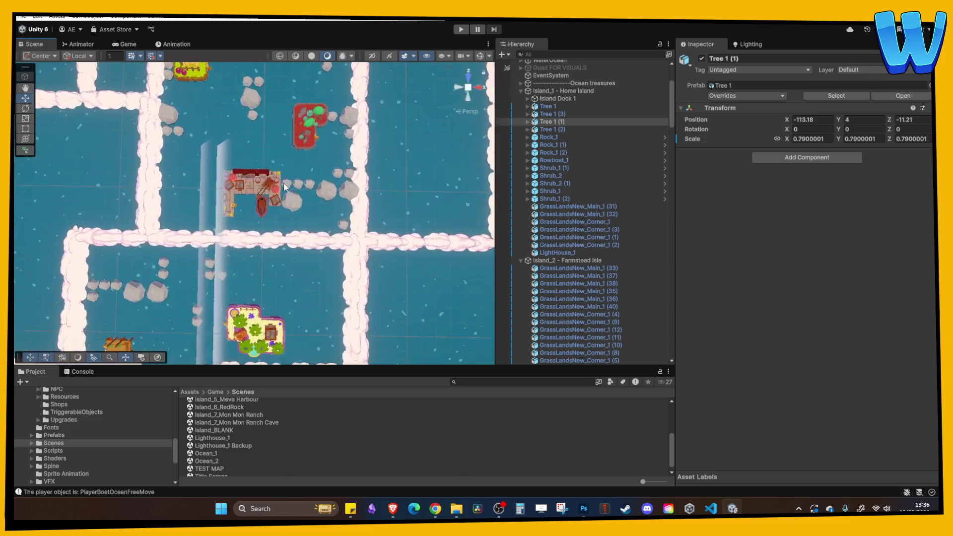
{"action": "scroll", "coordinate": [299, 216], "scroll_direction": "down", "scroll_amount": 10}
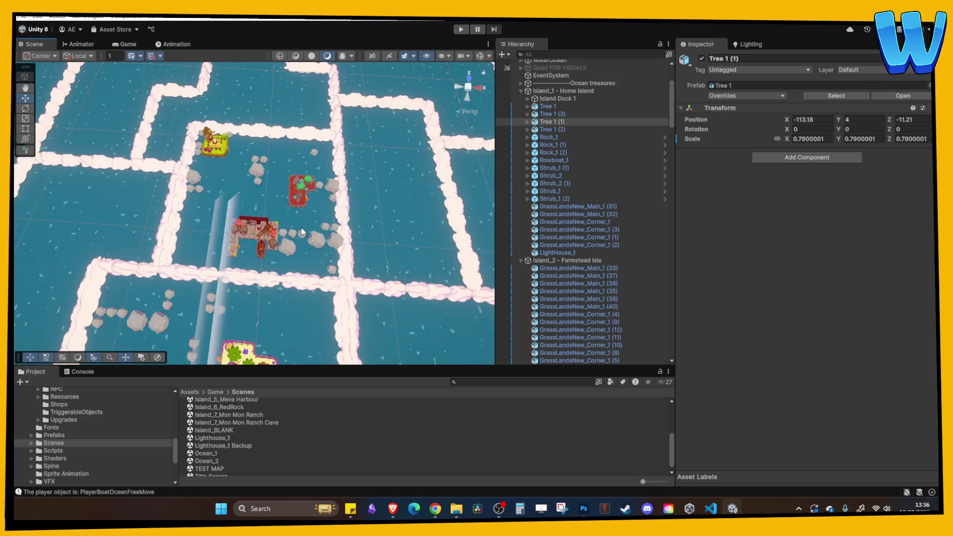
{"action": "left_click_drag", "start_coordinate": [301, 271], "coordinate": [298, 287]}
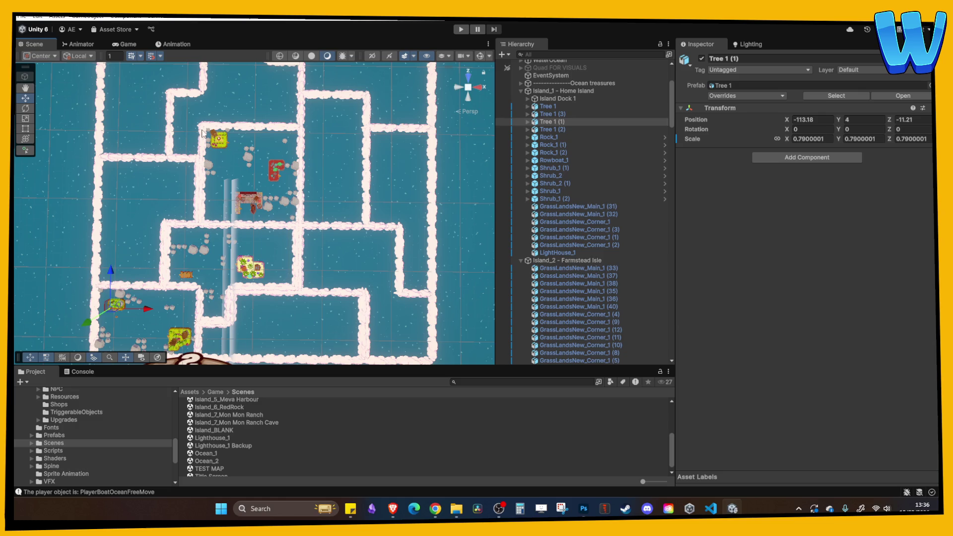
Step: Select a grass corner piece in the Scene view, frame it with F, and zoom and pan around it
{"action": "left_click", "coordinate": [224, 143]}
{"action": "key", "text": "f"}
{"action": "scroll", "coordinate": [302, 209], "scroll_direction": "down", "scroll_amount": 6}
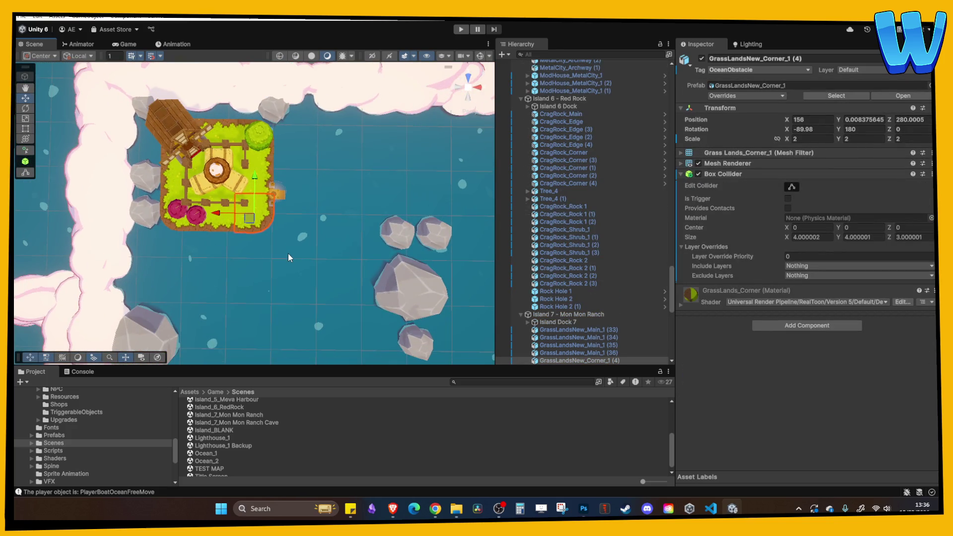
{"action": "scroll", "coordinate": [320, 180], "scroll_direction": "down", "scroll_amount": 5}
{"action": "scroll", "coordinate": [335, 219], "scroll_direction": "down", "scroll_amount": 8}
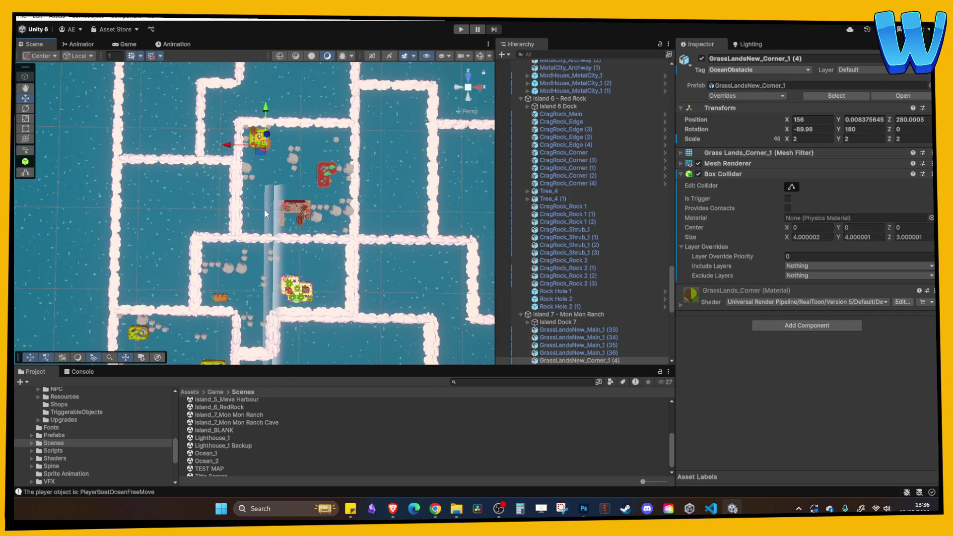
{"action": "scroll", "coordinate": [256, 232], "scroll_direction": "up", "scroll_amount": 3}
{"action": "left_click_drag", "start_coordinate": [381, 199], "coordinate": [329, 158]}
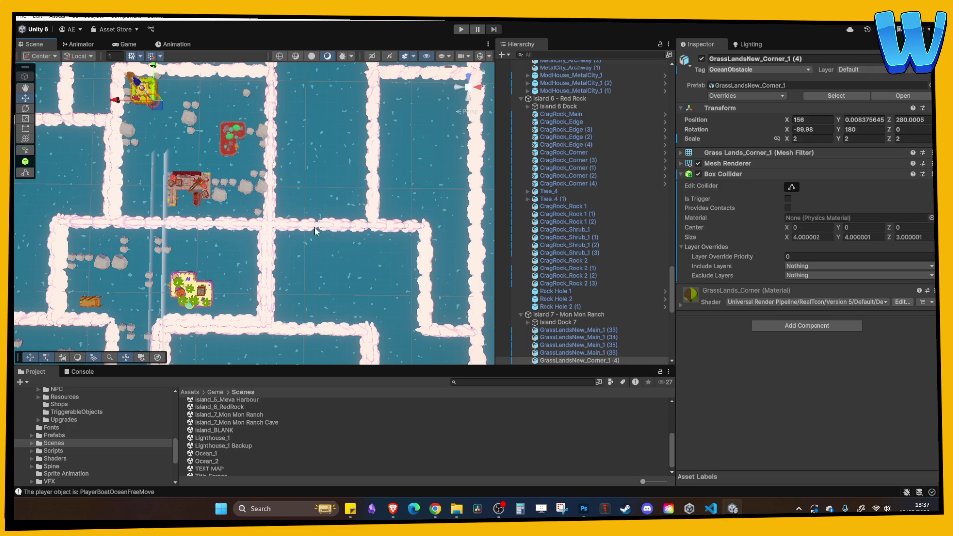
Step: Reframe the Scene view and pick the Lighthouse_1 scene in the Project Scenes list
{"action": "key", "text": "f"}
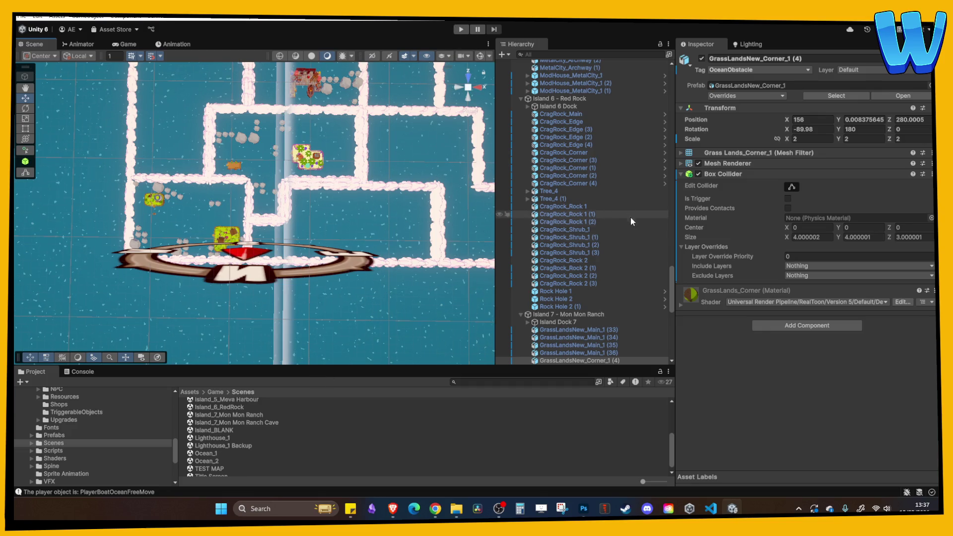
{"action": "scroll", "coordinate": [672, 289], "scroll_direction": "up", "scroll_amount": 2}
{"action": "left_click_drag", "start_coordinate": [672, 285], "coordinate": [671, 79]}
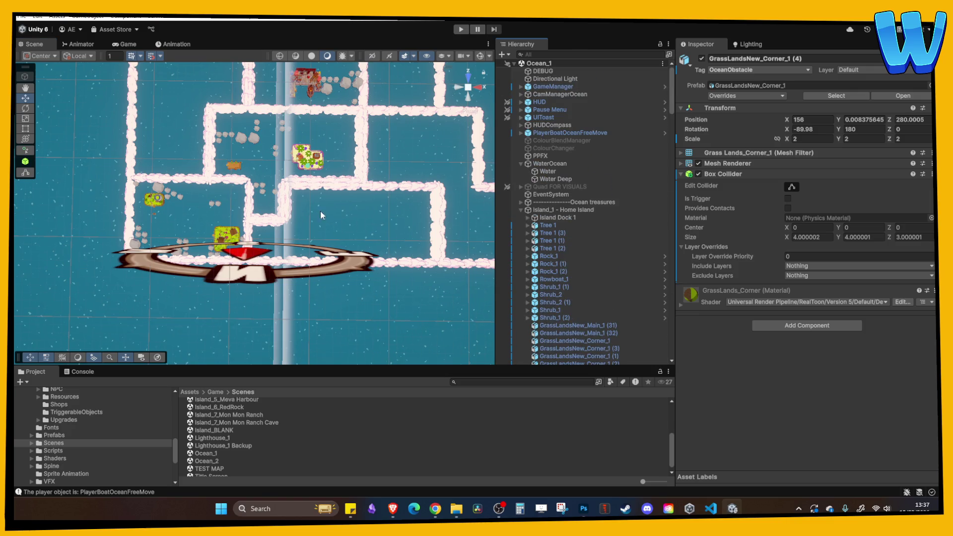
{"action": "left_click", "coordinate": [222, 438]}
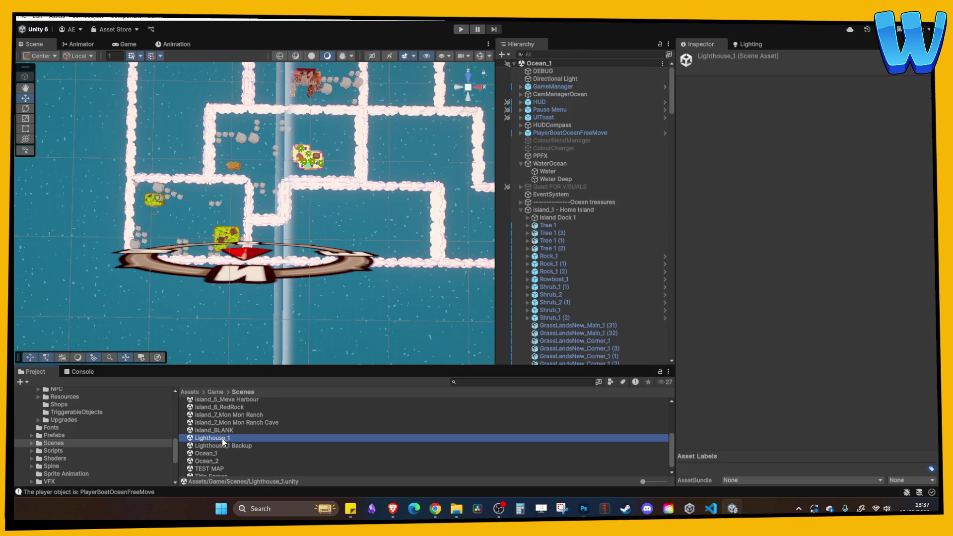
{"action": "scroll", "coordinate": [222, 437], "scroll_direction": "up", "scroll_amount": 2}
Step: Open the Island_2_Farmstead Isle scene from the Scenes folder
{"action": "left_click", "coordinate": [221, 409]}
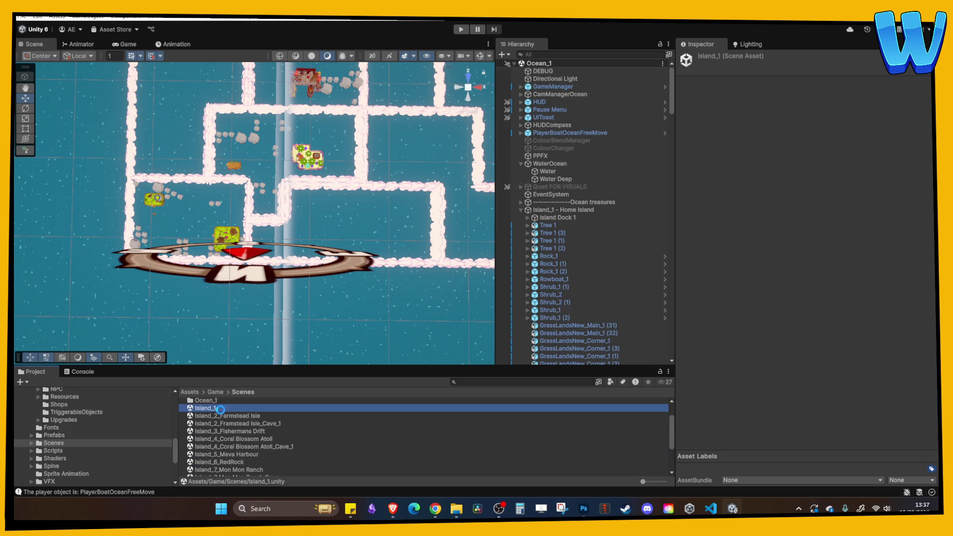
{"action": "double_click", "coordinate": [222, 409]}
{"action": "double_click", "coordinate": [228, 417]}
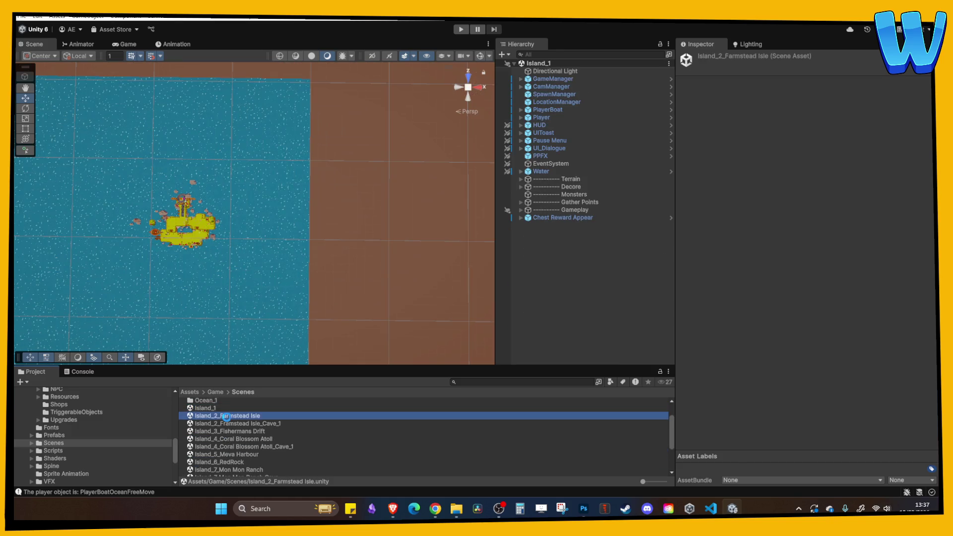
Step: Select GameManager and expand Master Lists (Script) and its State Upgrade Master List
{"action": "left_click", "coordinate": [554, 79]}
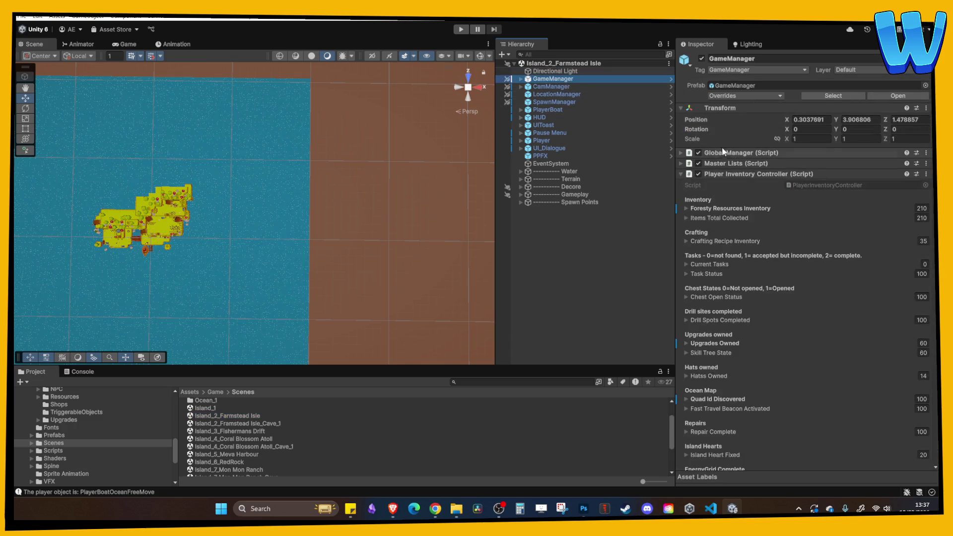
{"action": "left_click", "coordinate": [728, 164]}
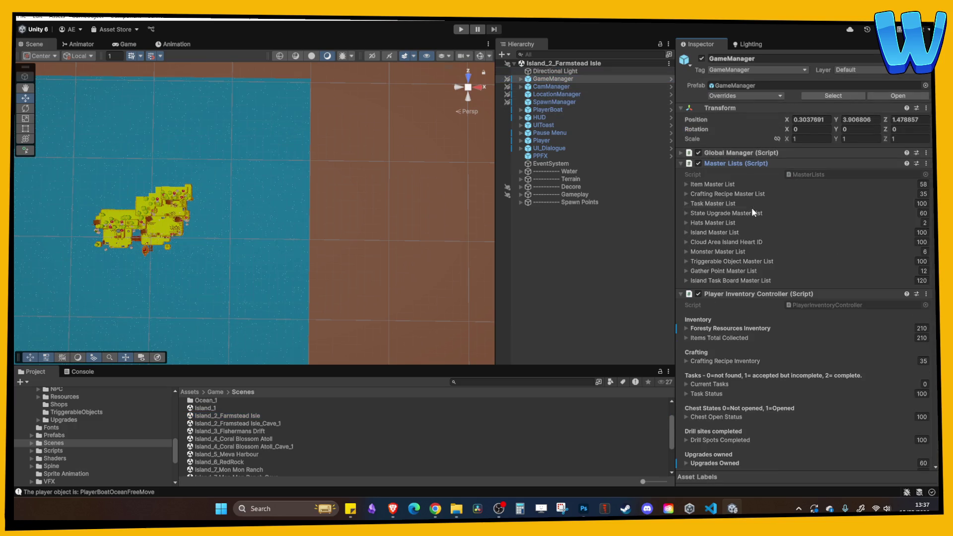
{"action": "left_click", "coordinate": [719, 213]}
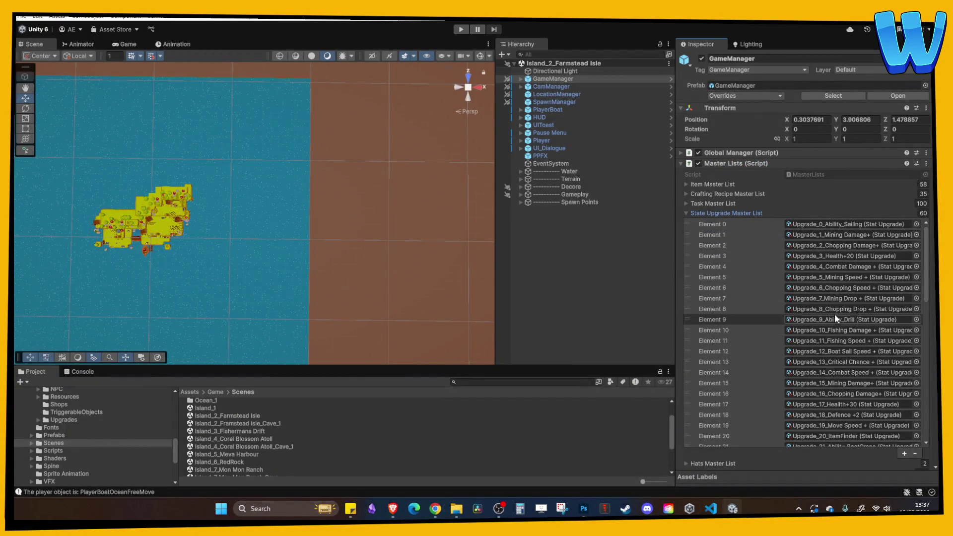
Step: Scroll through Upgrade_5 to Upgrade_22, locate Upgrade_20_ItemFinder in the project, then collapse and reopen the list
{"action": "scroll", "coordinate": [838, 309], "scroll_direction": "down", "scroll_amount": 3}
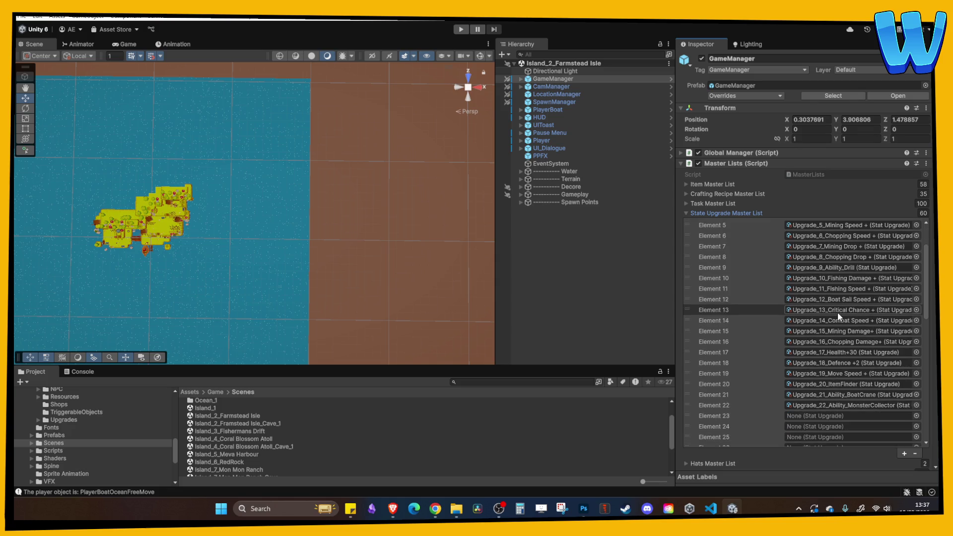
{"action": "left_click", "coordinate": [837, 384]}
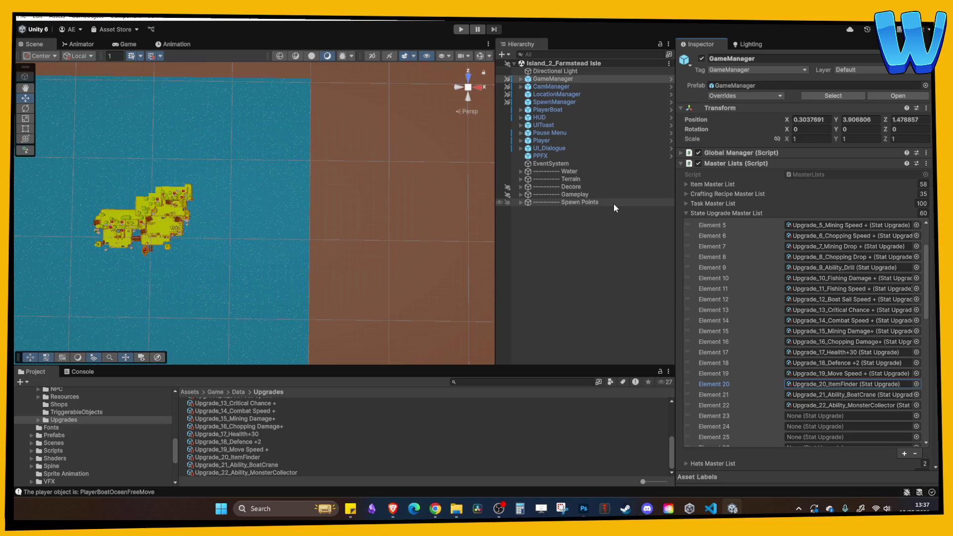
{"action": "scroll", "coordinate": [349, 184], "scroll_direction": "down", "scroll_amount": 3}
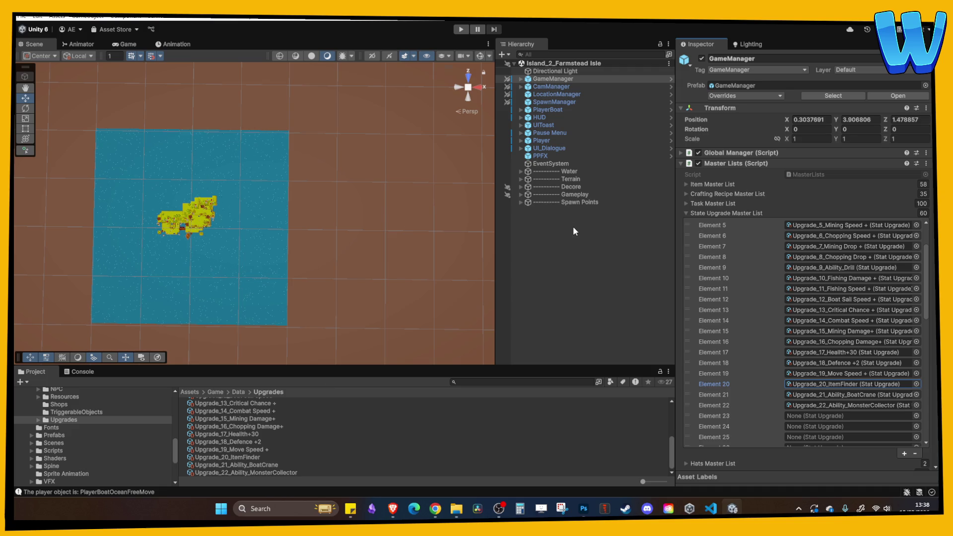
{"action": "left_click", "coordinate": [809, 386]}
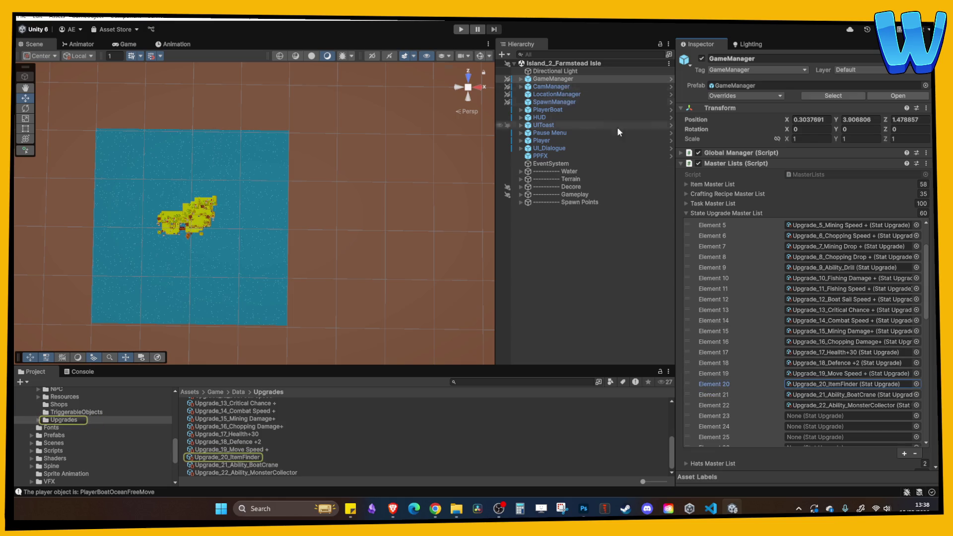
{"action": "left_click", "coordinate": [707, 213]}
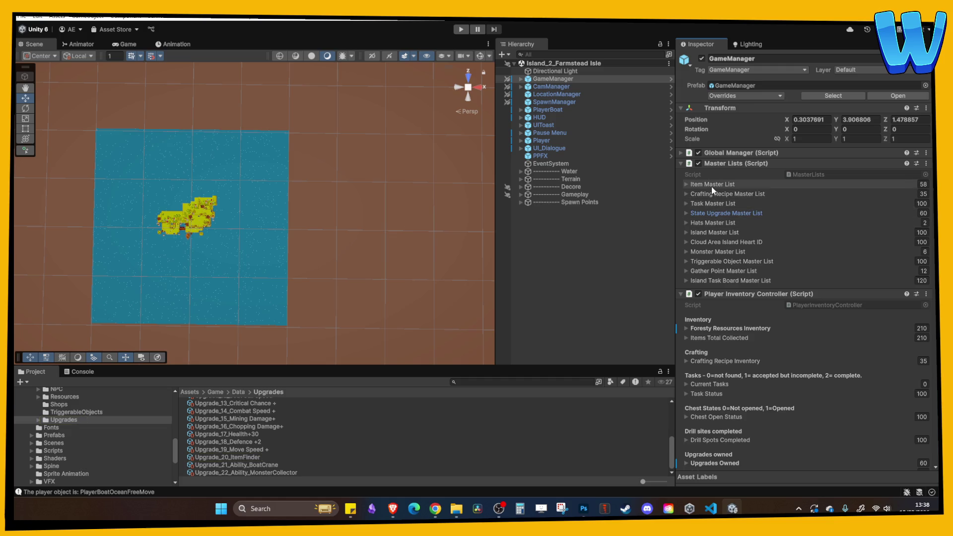
{"action": "left_click", "coordinate": [722, 213]}
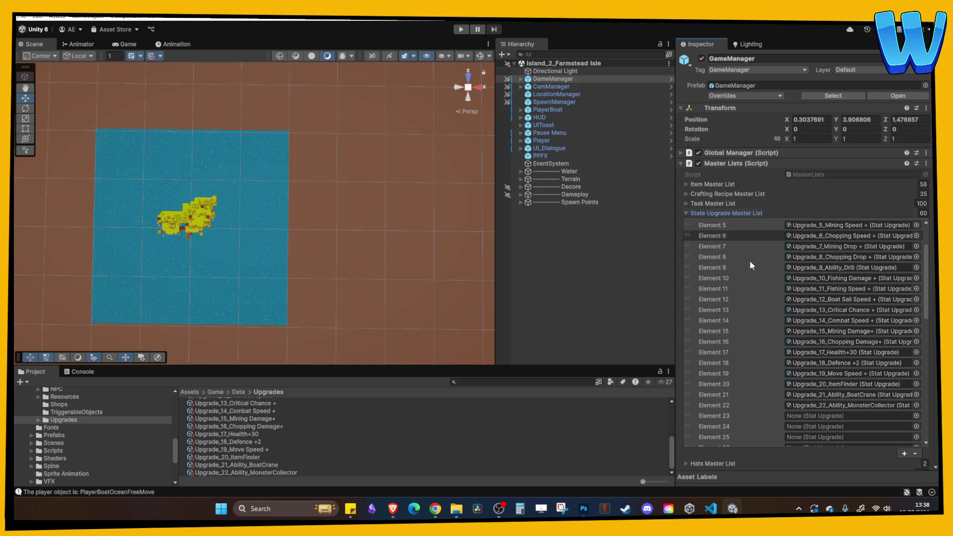
Step: Collapse the State Upgrade Master List and expand the player's Upgrades Owned entries
{"action": "left_click", "coordinate": [725, 213]}
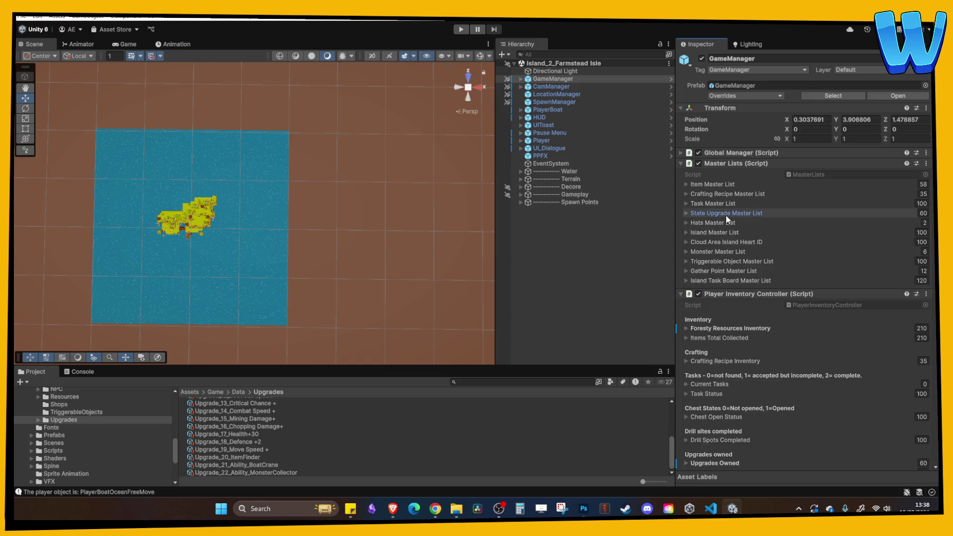
{"action": "scroll", "coordinate": [734, 311], "scroll_direction": "down", "scroll_amount": 1}
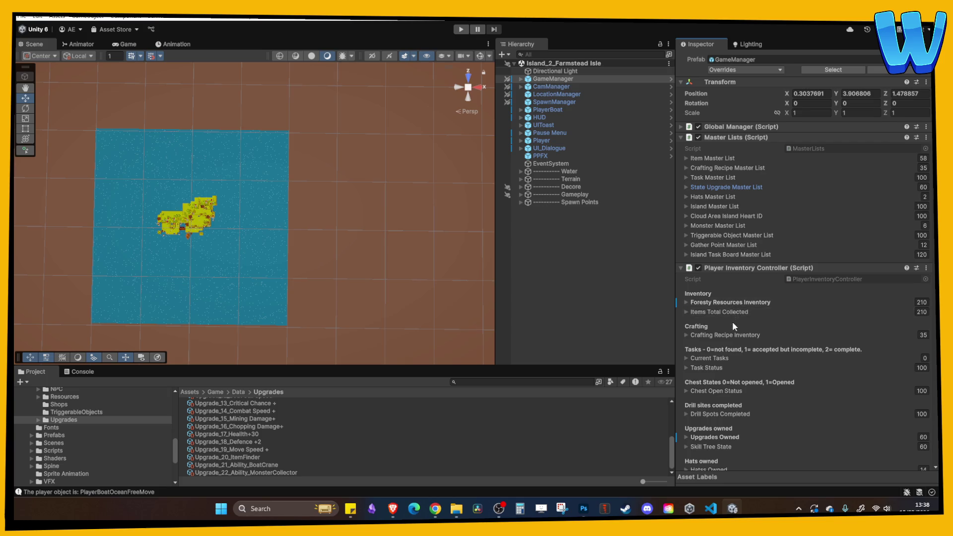
{"action": "scroll", "coordinate": [732, 327], "scroll_direction": "down", "scroll_amount": 1}
{"action": "left_click", "coordinate": [717, 412]}
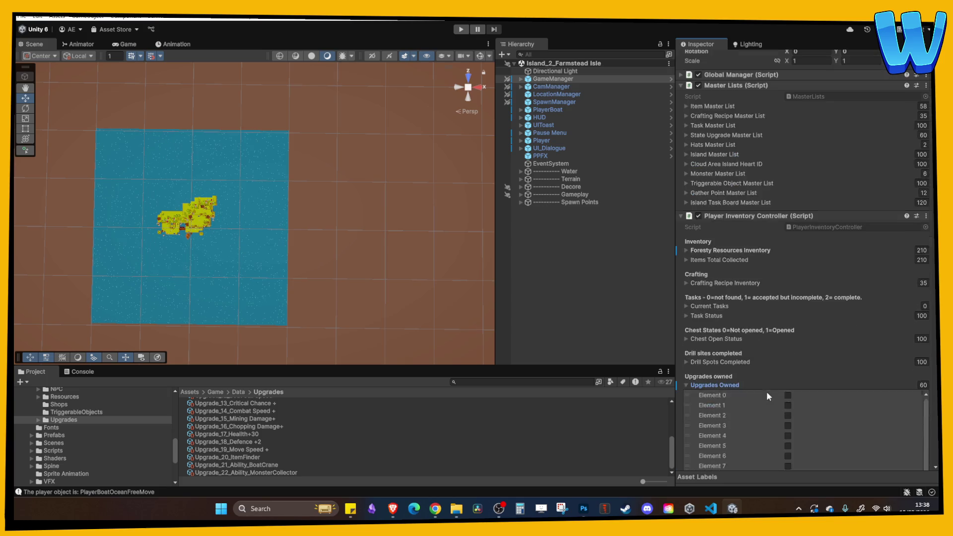
{"action": "scroll", "coordinate": [766, 392], "scroll_direction": "down", "scroll_amount": 4}
{"action": "scroll", "coordinate": [788, 419], "scroll_direction": "down", "scroll_amount": 2}
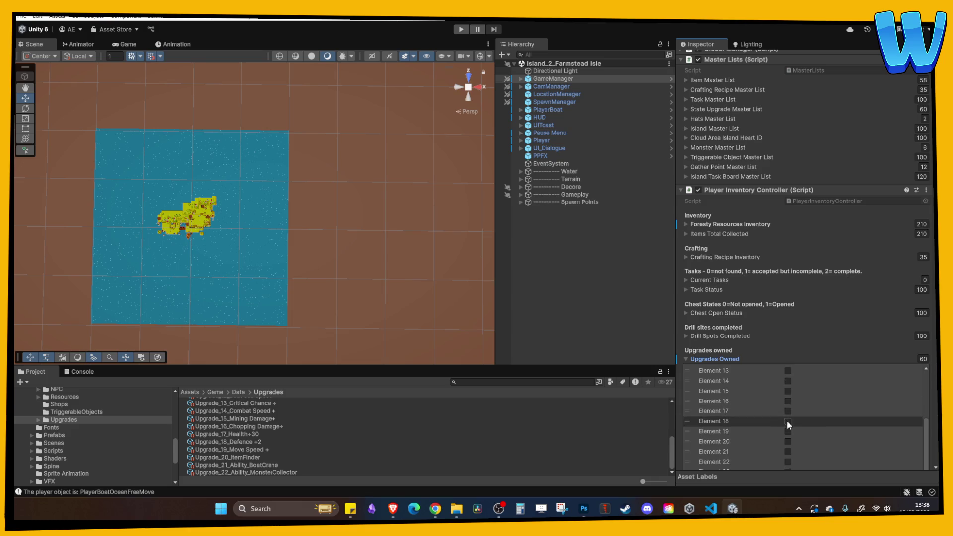
Step: Tick owned-upgrade Element 9 (Upgrade_9_Ability_Drill) and start play mode
{"action": "scroll", "coordinate": [782, 410], "scroll_direction": "up", "scroll_amount": 2}
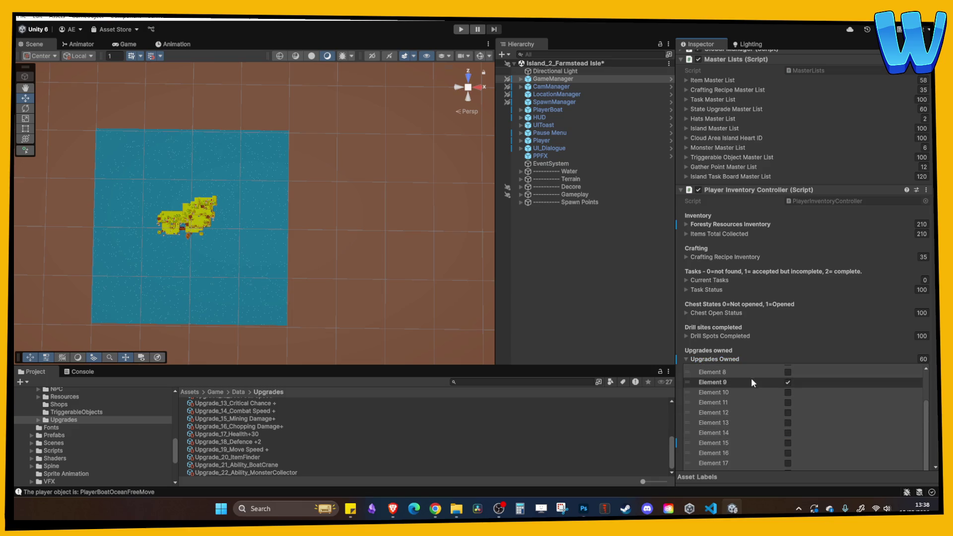
{"action": "scroll", "coordinate": [730, 134], "scroll_direction": "up", "scroll_amount": 3}
{"action": "left_click", "coordinate": [723, 188]}
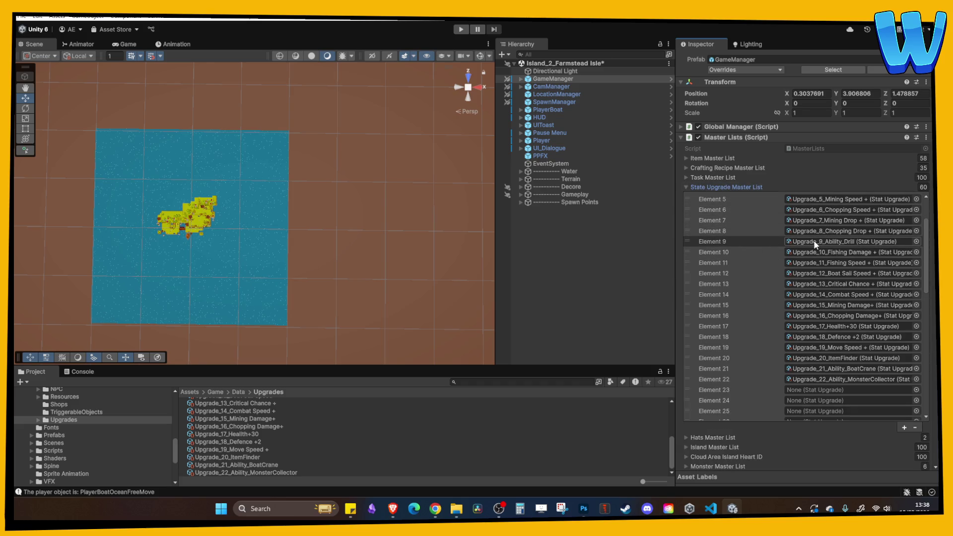
{"action": "left_click", "coordinate": [459, 30]}
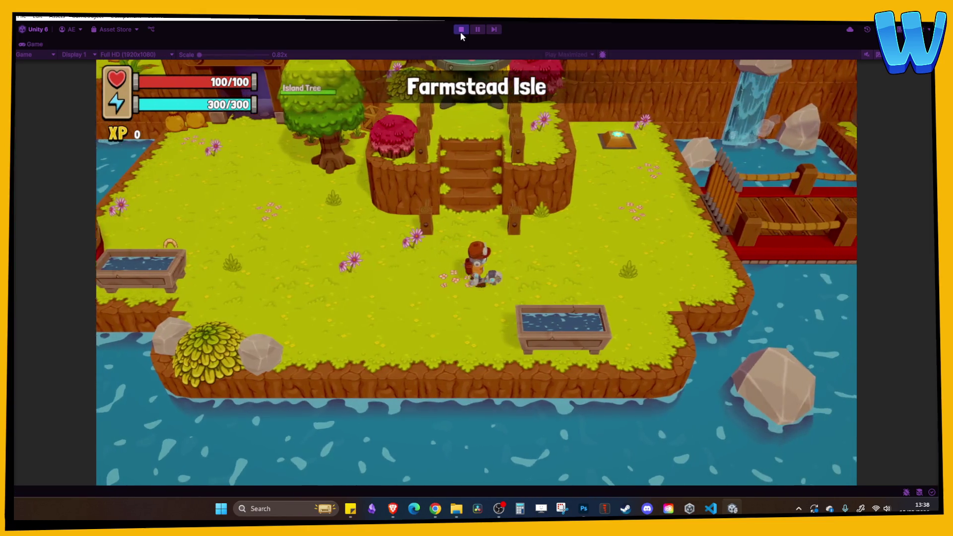
{"action": "key", "text": "i"}
{"action": "key", "text": "e"}
{"action": "key", "text": "e"}
{"action": "key", "text": "e"}
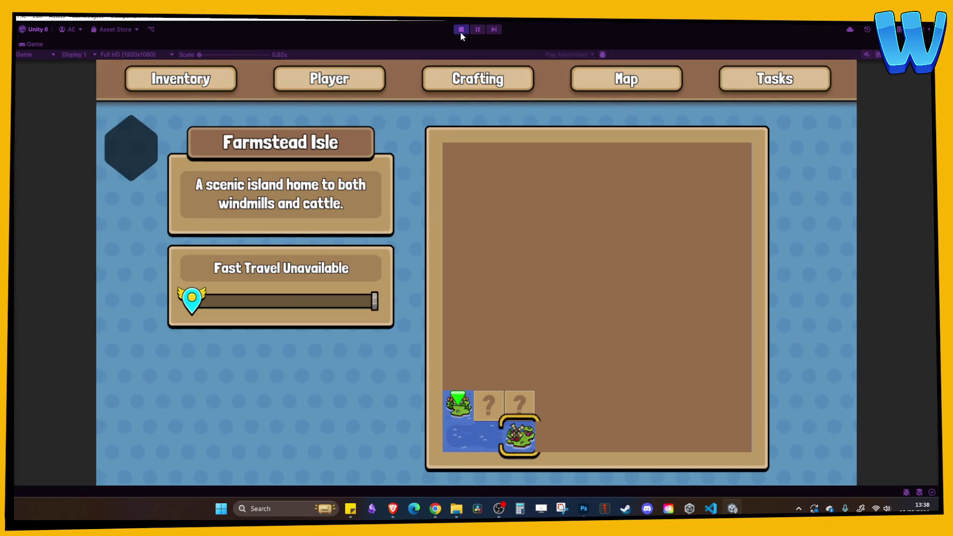
{"action": "key", "text": "Escape"}
{"action": "key", "text": "a"}
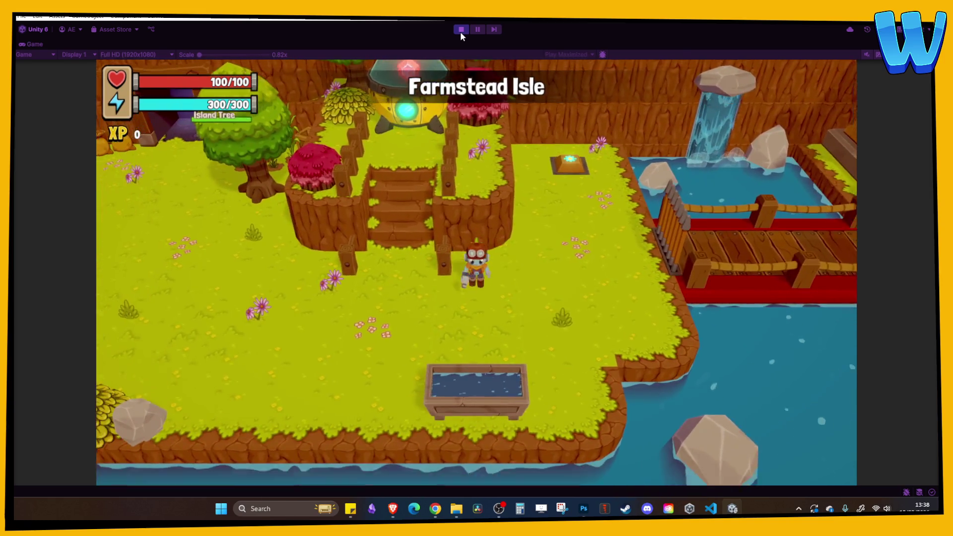
{"action": "key", "text": "i"}
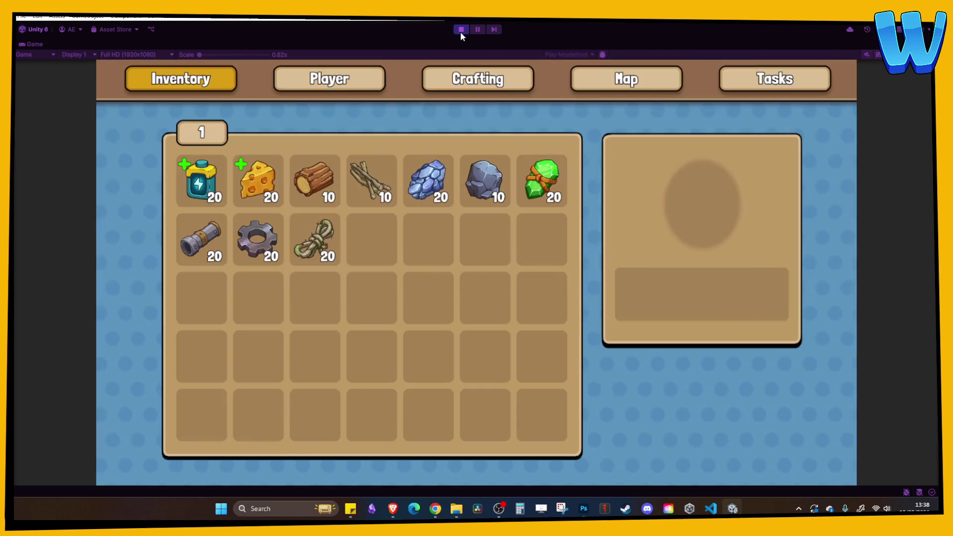
{"action": "key", "text": "e"}
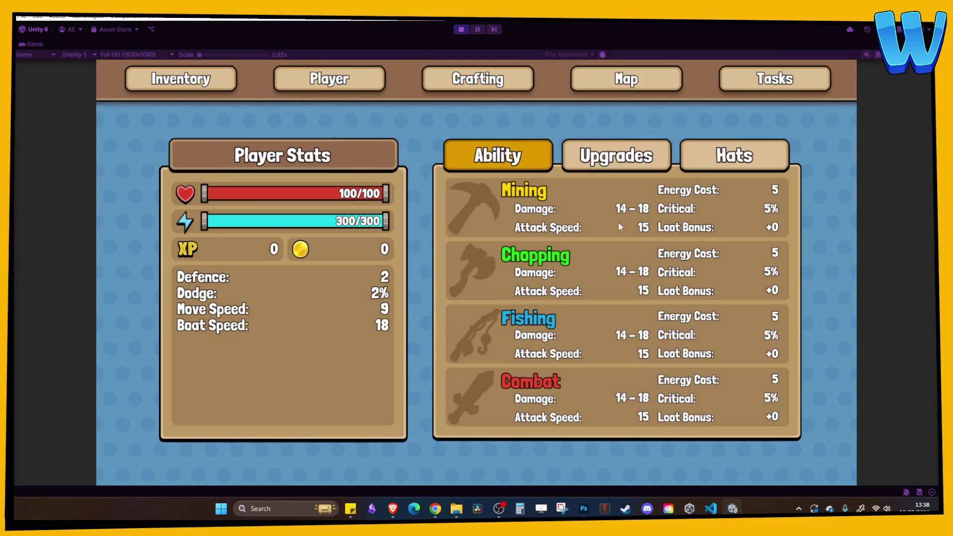
{"action": "key", "text": "e"}
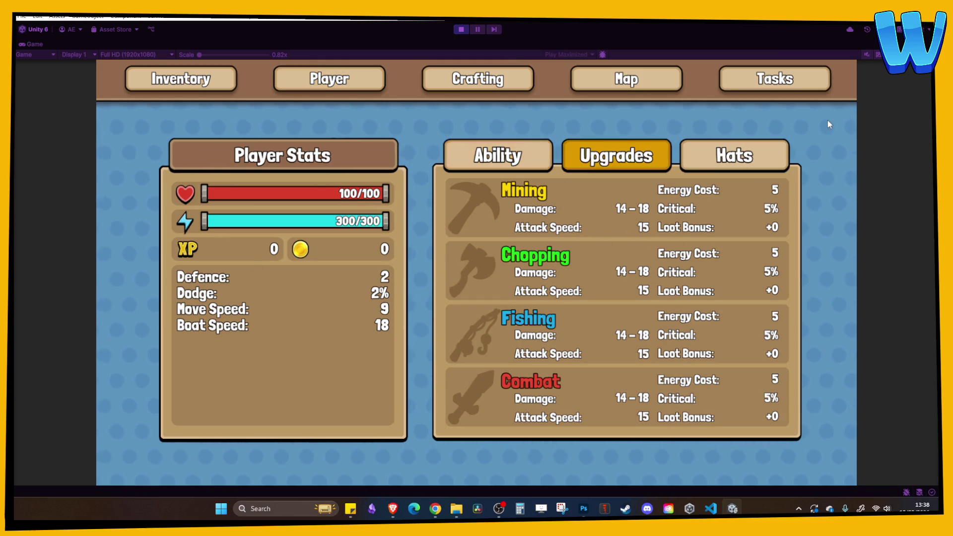
{"action": "key", "text": "q"}
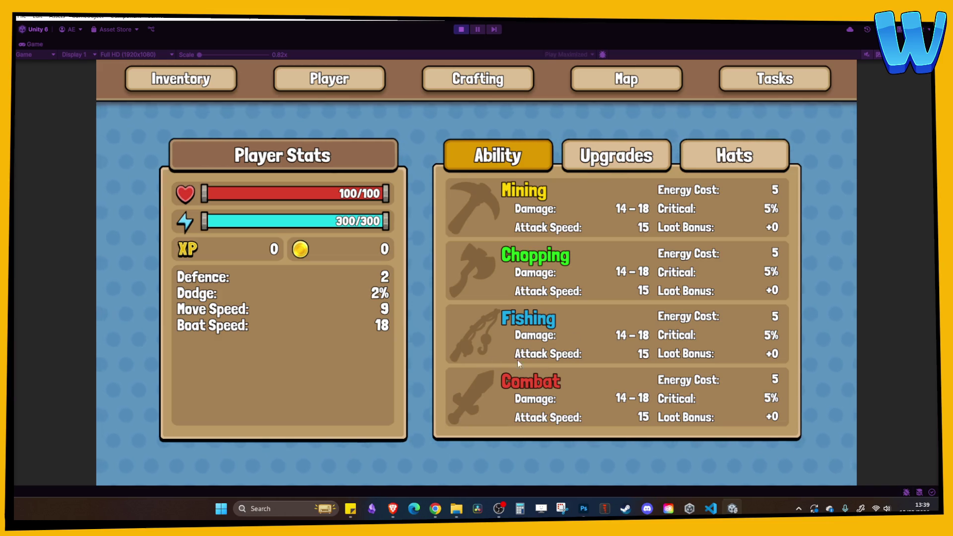
{"action": "key", "text": "e"}
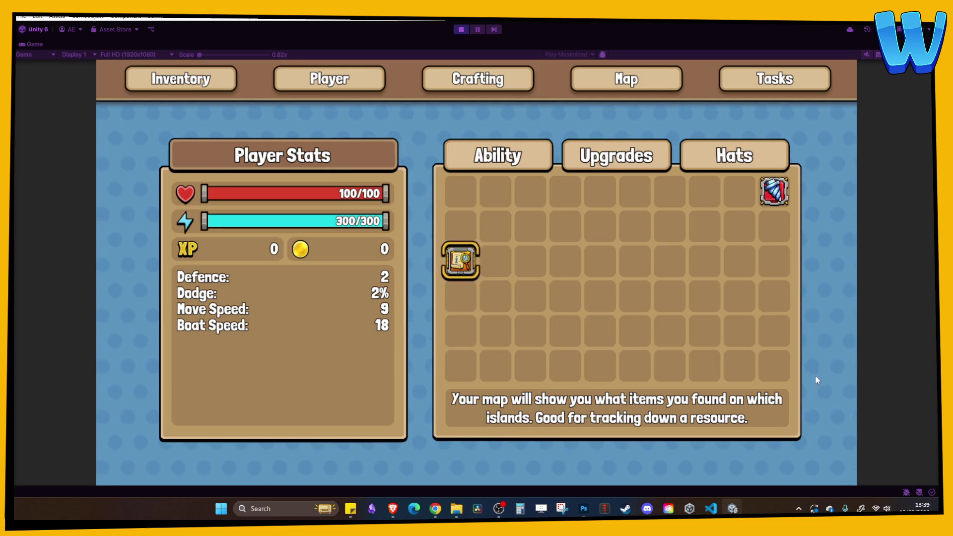
Step: Return to gameplay and chop down the Island Tree
{"action": "key", "text": "Tab"}
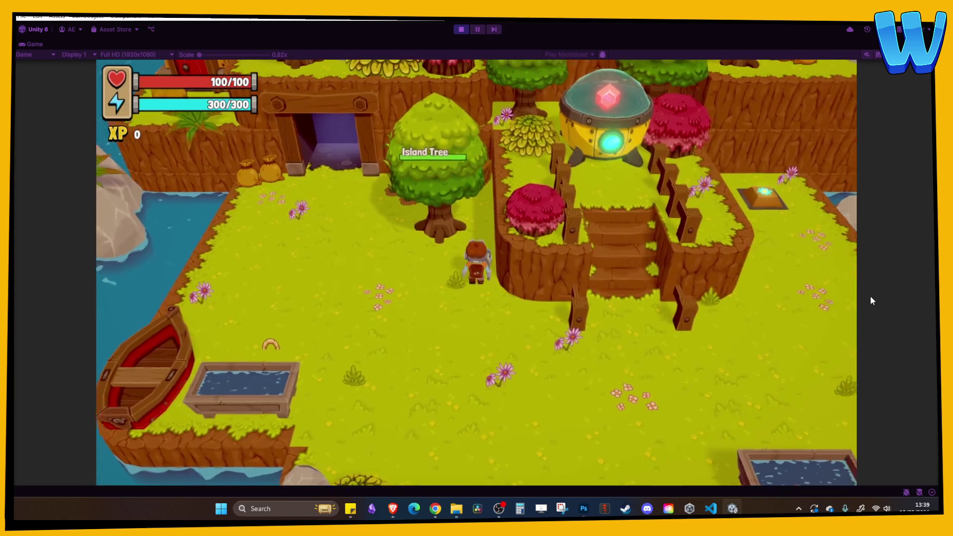
{"action": "key", "text": "e"}
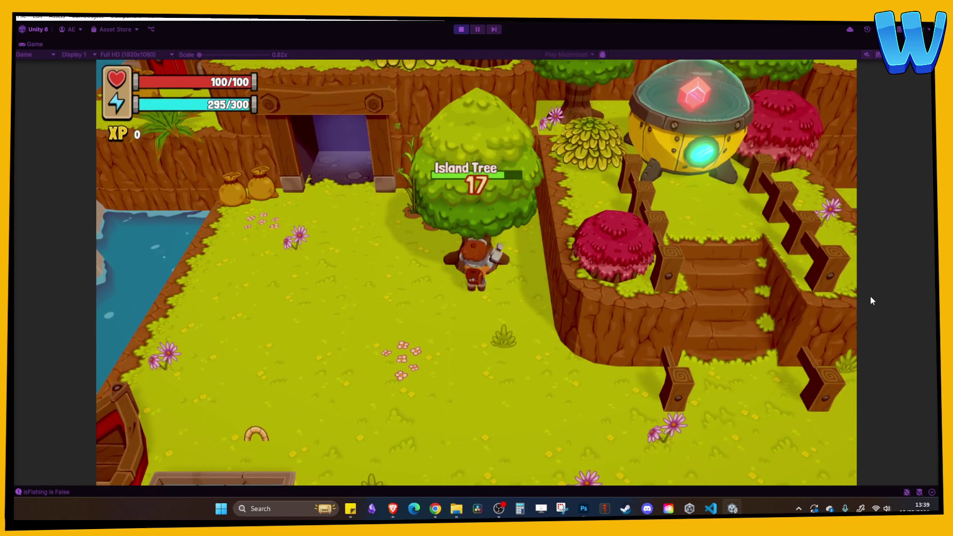
{"action": "key", "text": "e"}
{"action": "key", "text": "e"}
{"action": "key", "text": "e"}
{"action": "key", "text": "e"}
{"action": "key", "text": "e"}
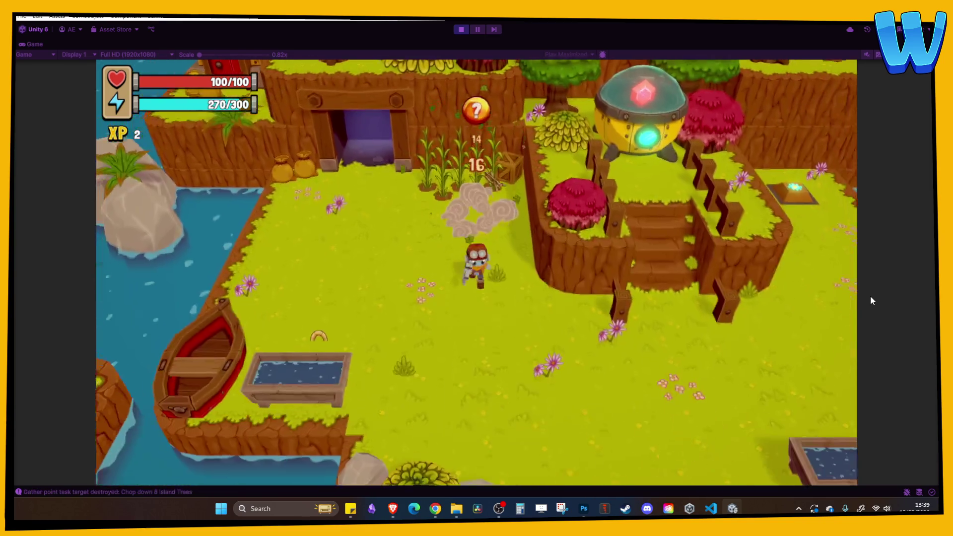
{"action": "key", "text": "w"}
{"action": "key", "text": "s"}
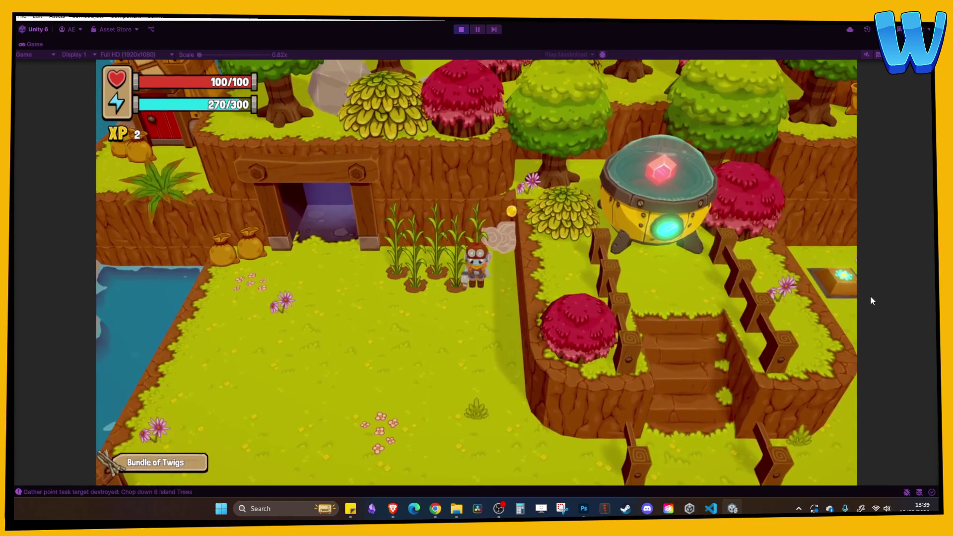
Step: Flip through the inventory, crafting and map pages, then close them
{"action": "key", "text": "i"}
{"action": "key", "text": "c"}
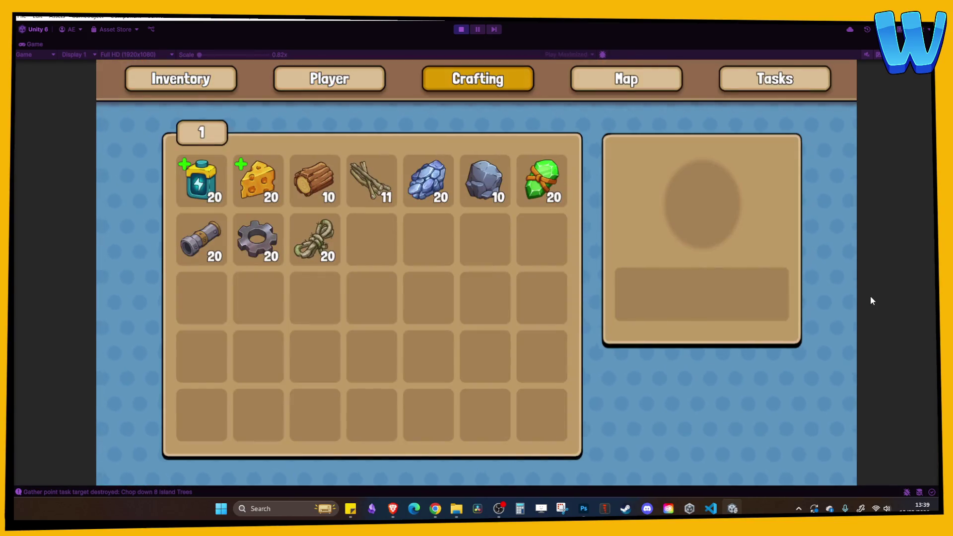
{"action": "key", "text": "m"}
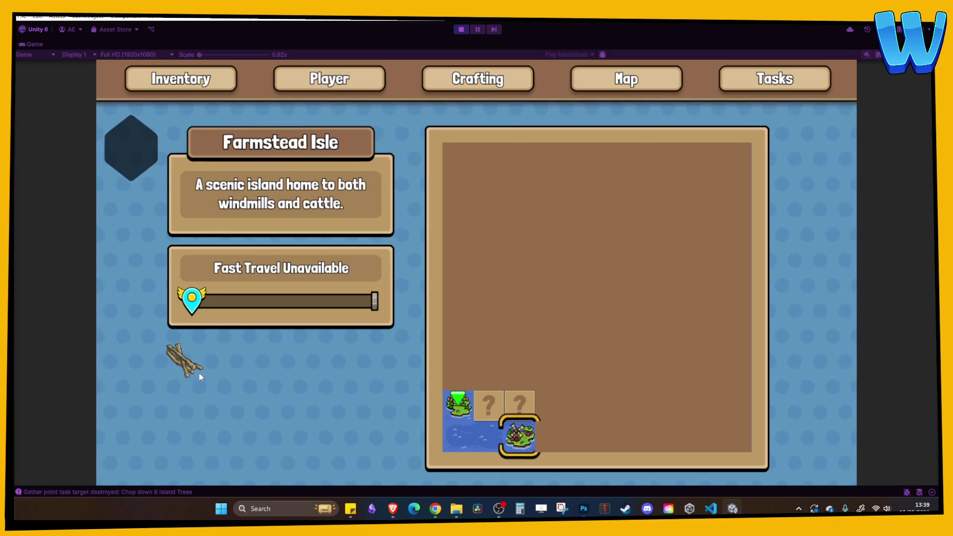
{"action": "key", "text": "Escape"}
Step: Walk east past the pond and over the bridge, and defeat the Shuffler Crab
{"action": "key", "text": "d"}
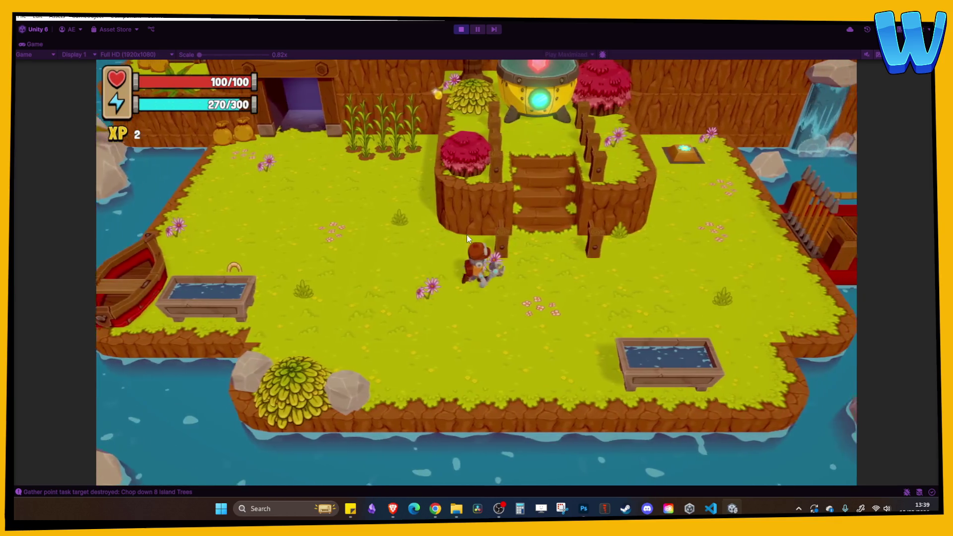
{"action": "key", "text": "w"}
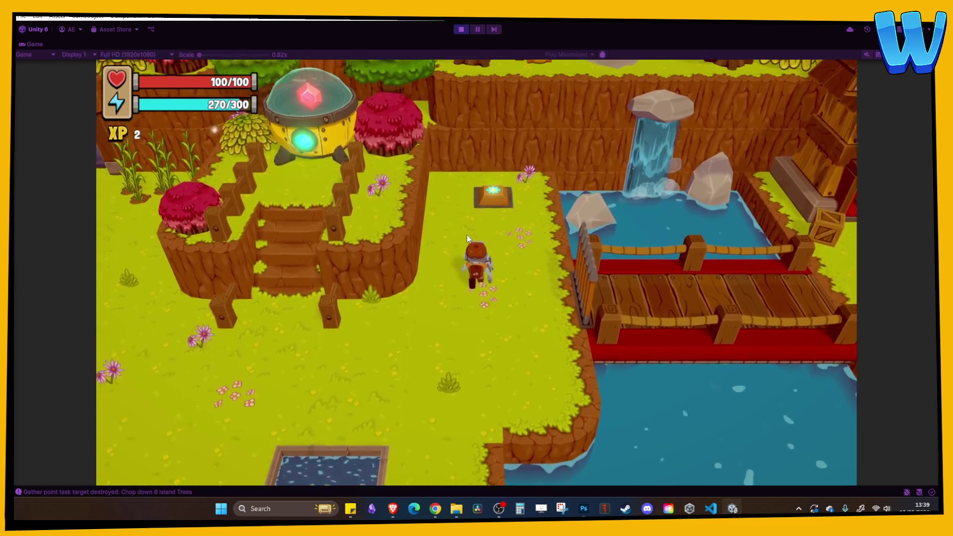
{"action": "key", "text": "d"}
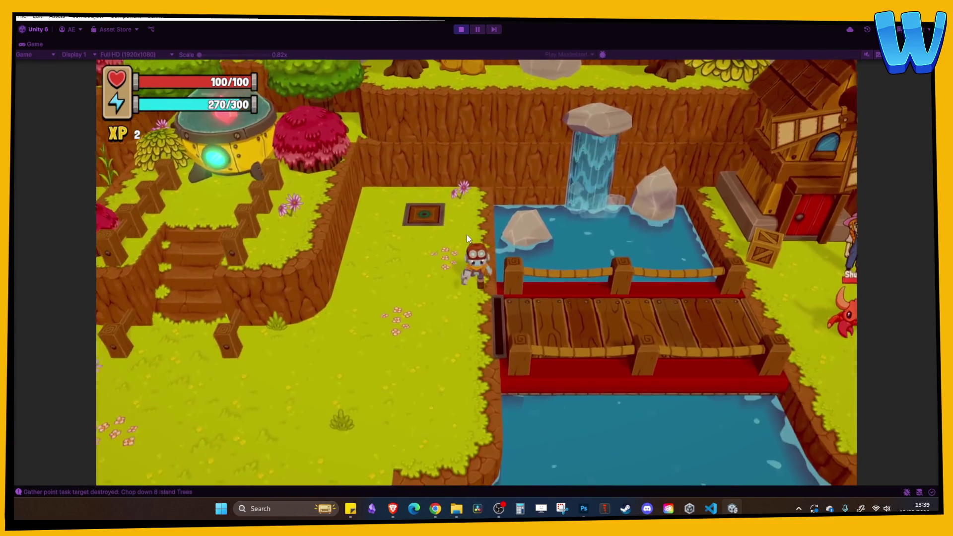
{"action": "key", "text": "d"}
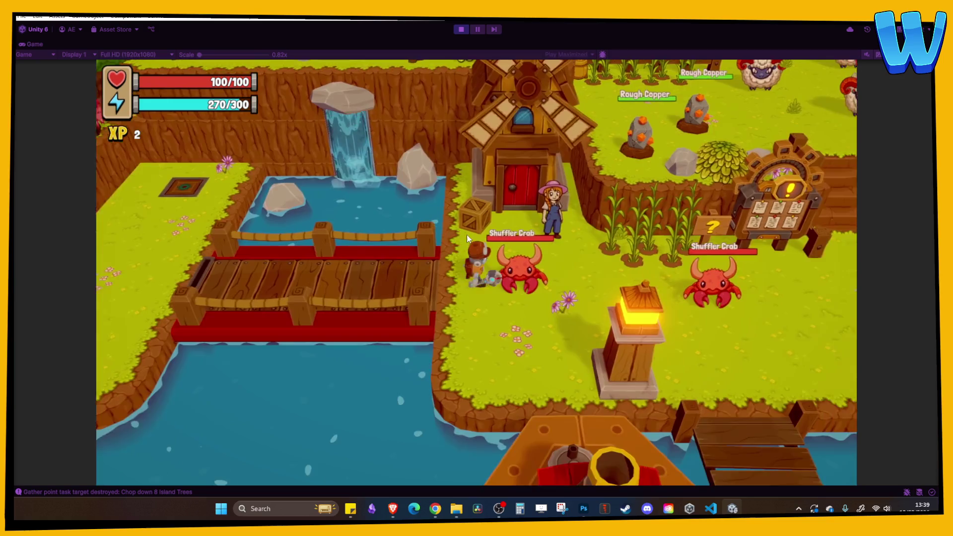
{"action": "left_click", "coordinate": [467, 234]}
{"action": "left_click", "coordinate": [467, 235]}
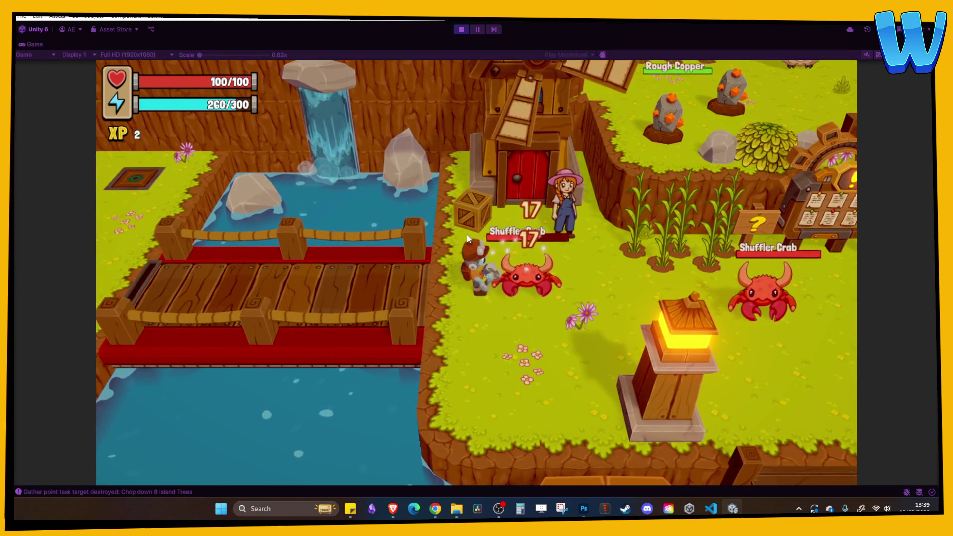
{"action": "left_click", "coordinate": [466, 234]}
{"action": "left_click", "coordinate": [466, 234]}
{"action": "left_click", "coordinate": [466, 234]}
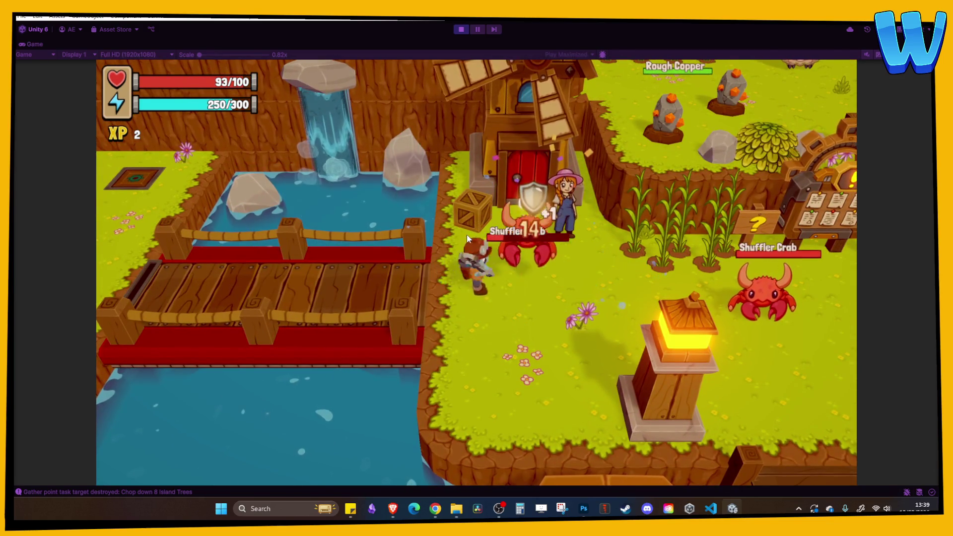
{"action": "left_click", "coordinate": [466, 234]}
Step: Browse the island map tiles and land the selection back on Farmstead Isle
{"action": "key", "text": "d"}
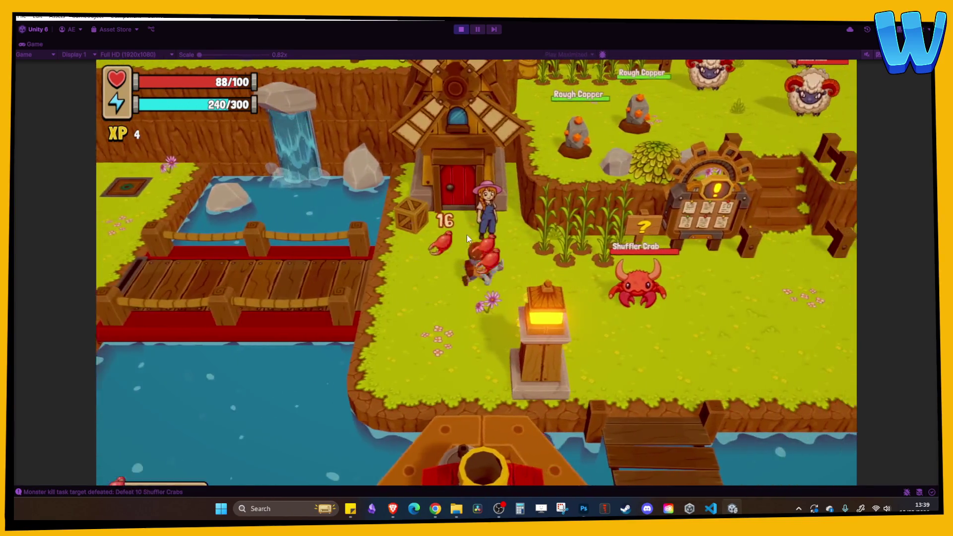
{"action": "key", "text": "i"}
{"action": "key", "text": "m"}
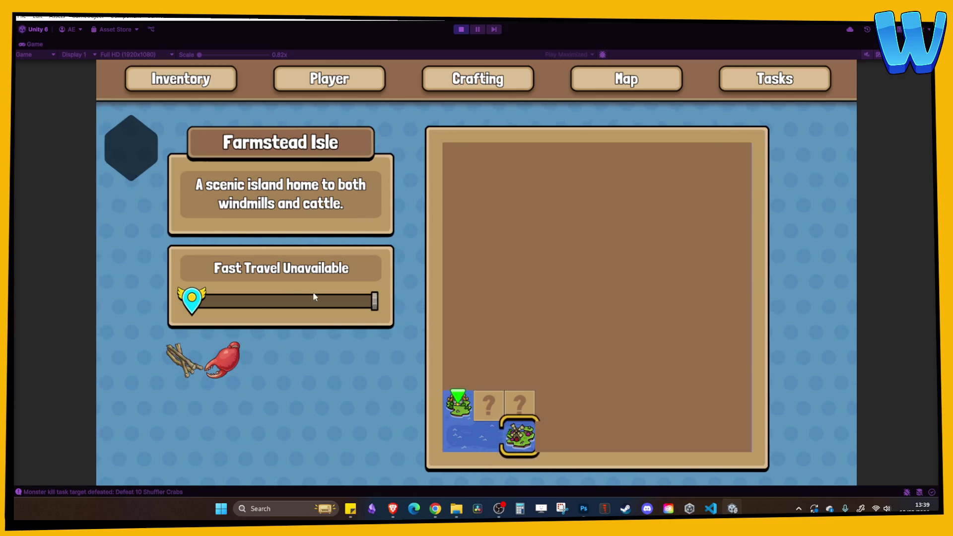
{"action": "key", "text": "a"}
{"action": "key", "text": "w"}
{"action": "key", "text": "s"}
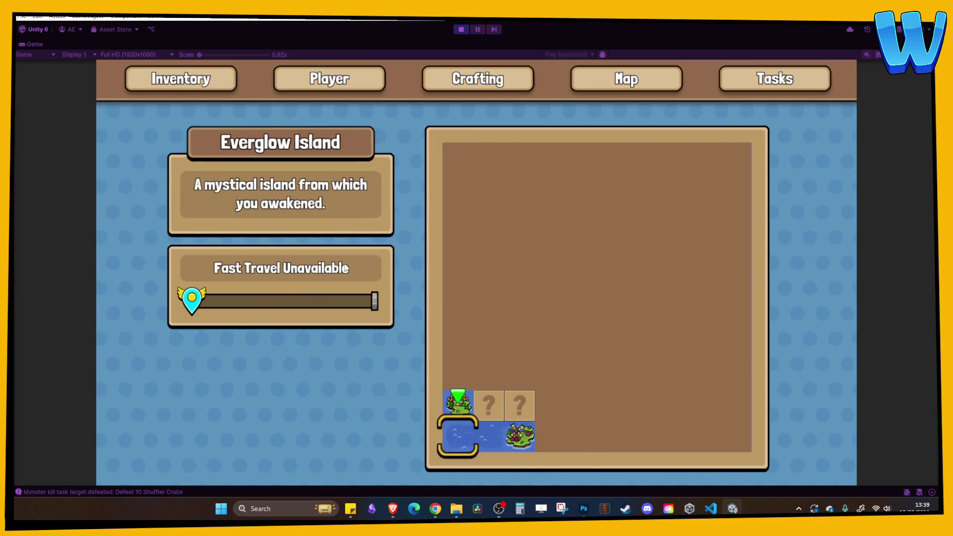
{"action": "key", "text": "d"}
{"action": "key", "text": "m"}
Step: Check the 'Chop down 8 Island Trees' quest in the Farmstead Isle list, then stop play mode
{"action": "key", "text": "d"}
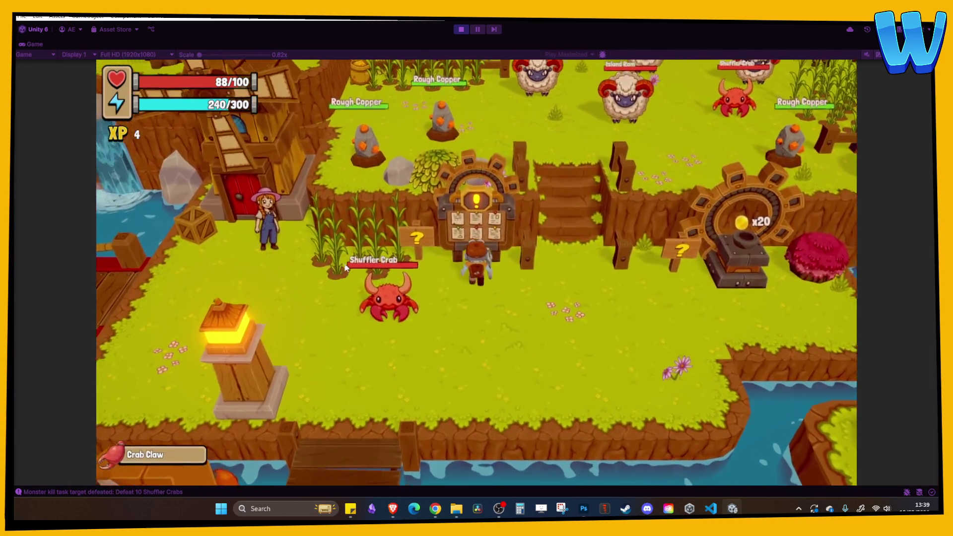
{"action": "key", "text": "e"}
{"action": "key", "text": "s"}
{"action": "key", "text": "e"}
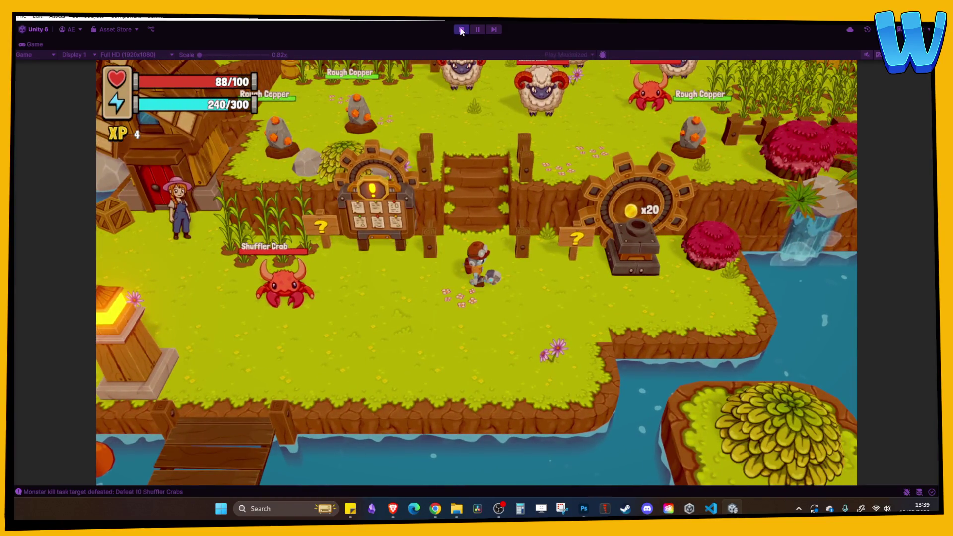
{"action": "left_click", "coordinate": [461, 30]}
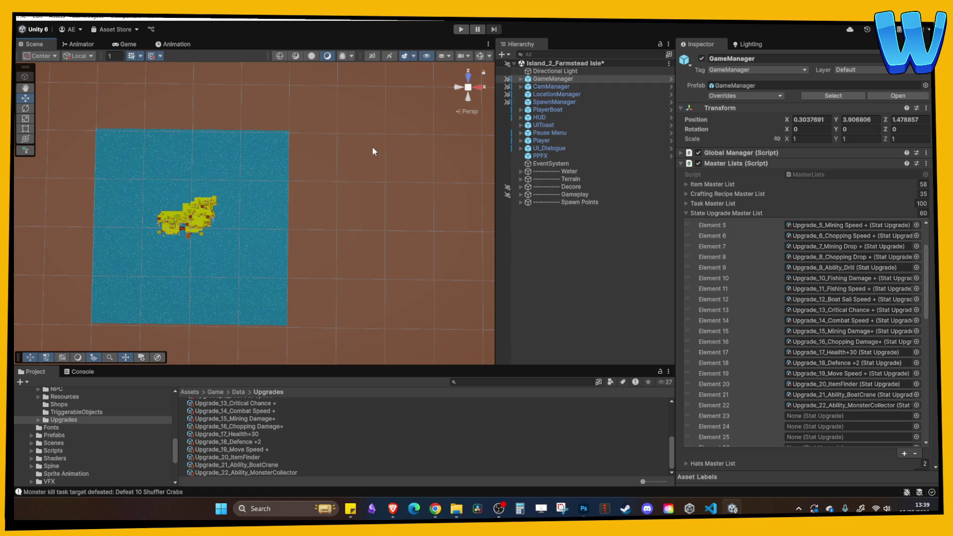
{"action": "scroll", "coordinate": [308, 209], "scroll_direction": "up", "scroll_amount": 3}
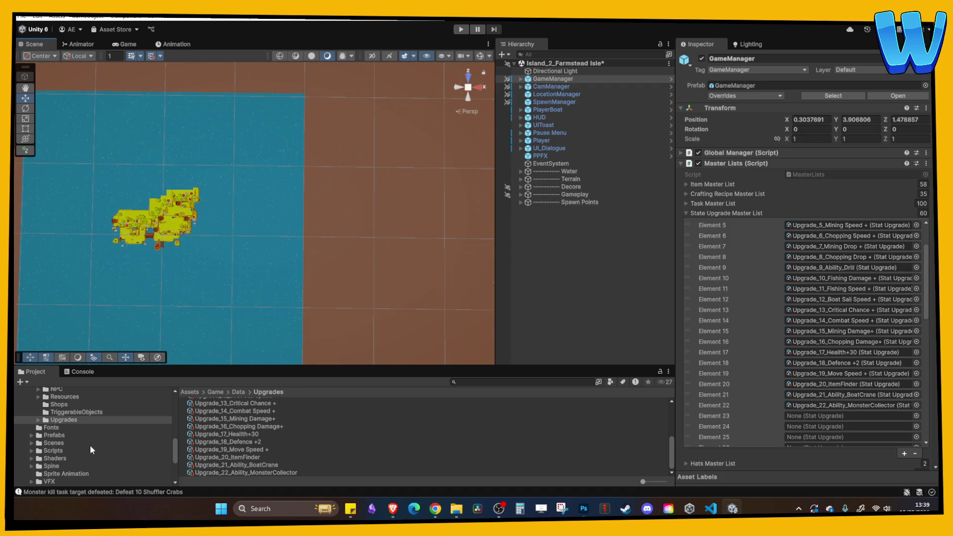
{"action": "scroll", "coordinate": [50, 447], "scroll_direction": "down", "scroll_amount": 3}
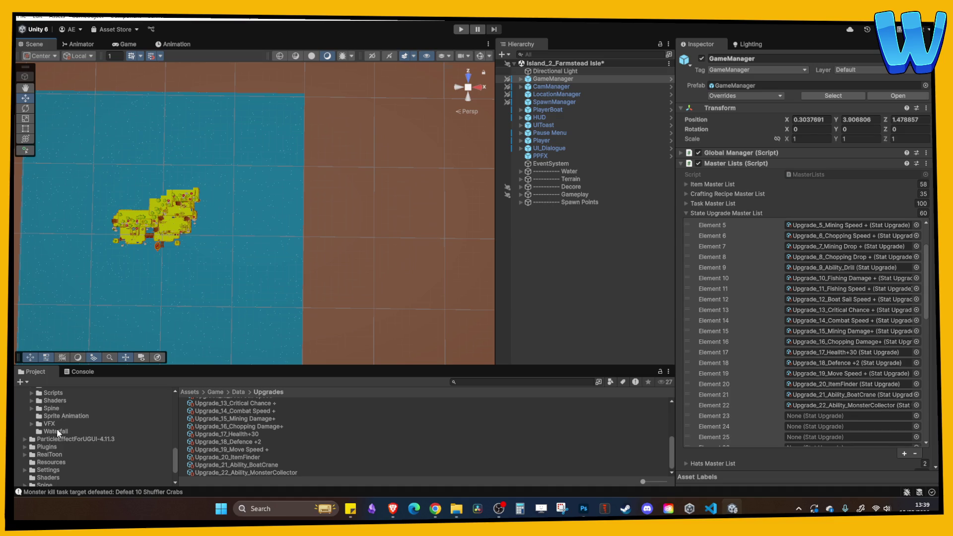
{"action": "scroll", "coordinate": [235, 239], "scroll_direction": "down", "scroll_amount": 2}
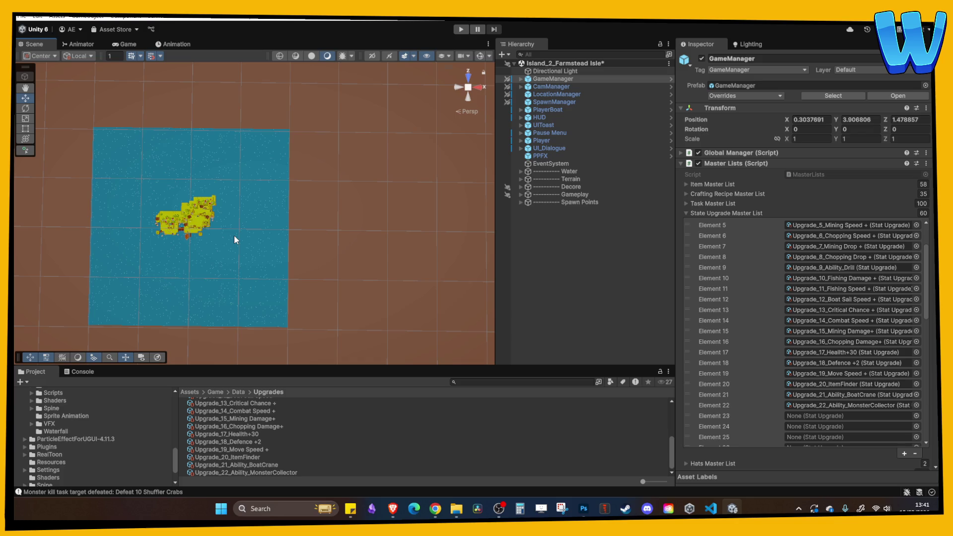
{"action": "scroll", "coordinate": [210, 232], "scroll_direction": "up", "scroll_amount": 4}
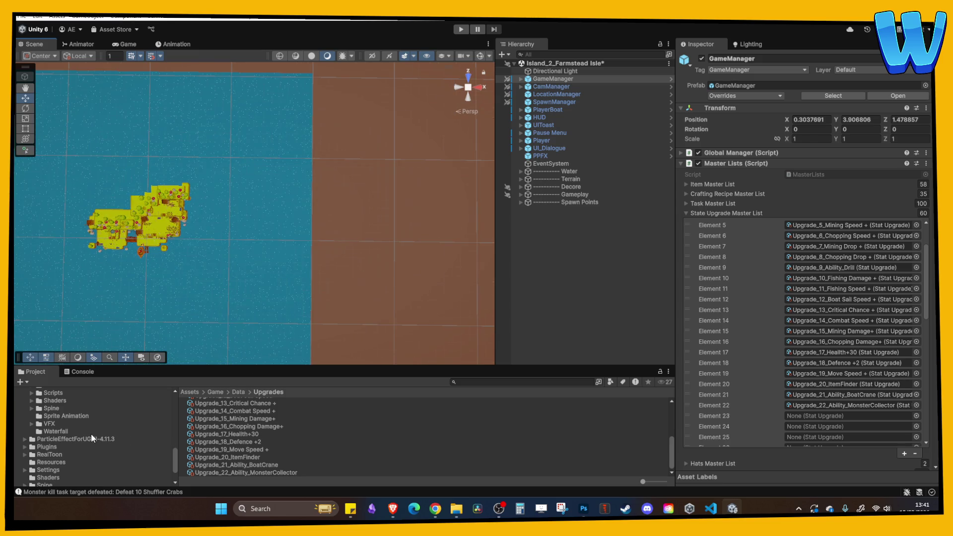
{"action": "left_click_drag", "start_coordinate": [134, 183], "coordinate": [267, 183]}
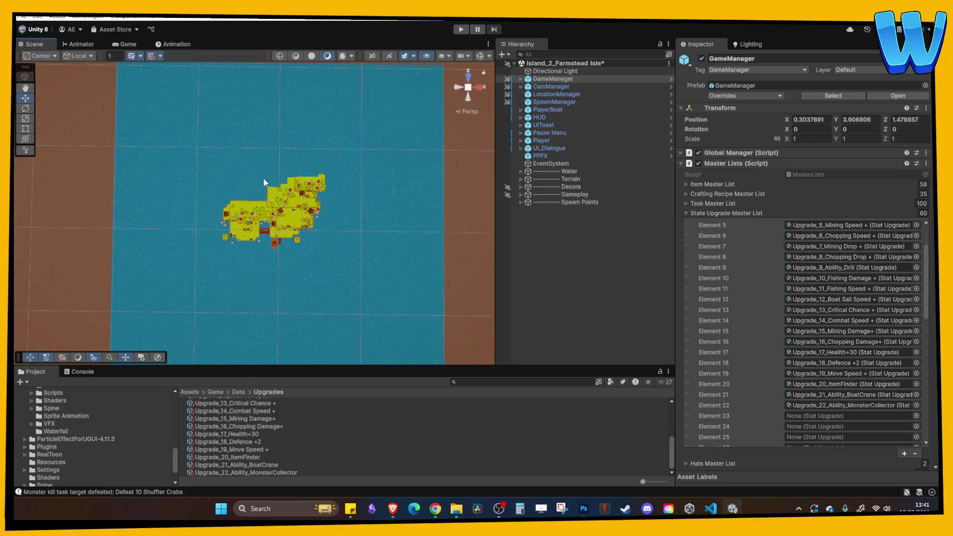
Step: Browse the Loot and Monsters folders under 2D Art in the Project panel
{"action": "left_click", "coordinate": [350, 508]}
{"action": "scroll", "coordinate": [64, 440], "scroll_direction": "down", "scroll_amount": 2}
{"action": "scroll", "coordinate": [53, 453], "scroll_direction": "down", "scroll_amount": 1}
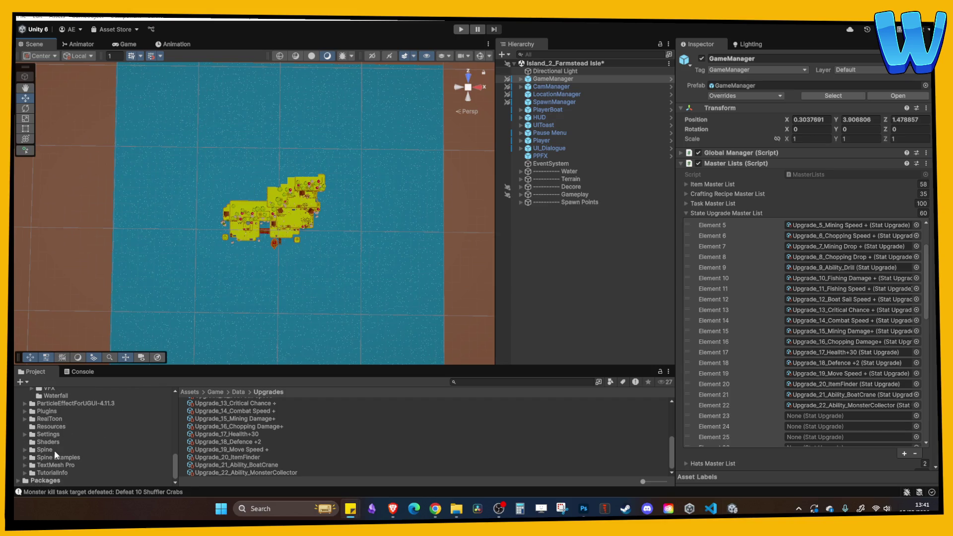
{"action": "scroll", "coordinate": [62, 437], "scroll_direction": "up", "scroll_amount": 8}
{"action": "scroll", "coordinate": [84, 439], "scroll_direction": "up", "scroll_amount": 3}
{"action": "scroll", "coordinate": [86, 444], "scroll_direction": "down", "scroll_amount": 3}
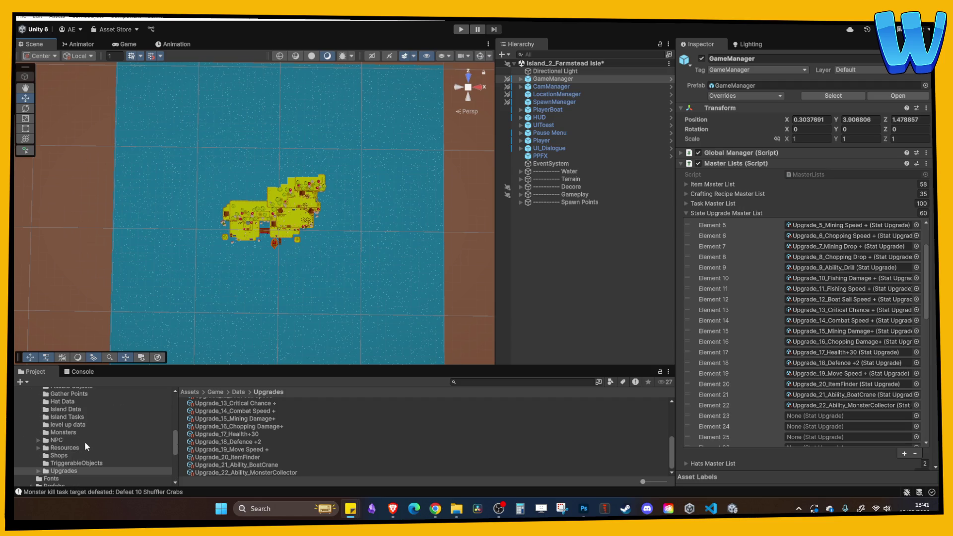
{"action": "scroll", "coordinate": [72, 417], "scroll_direction": "up", "scroll_amount": 10}
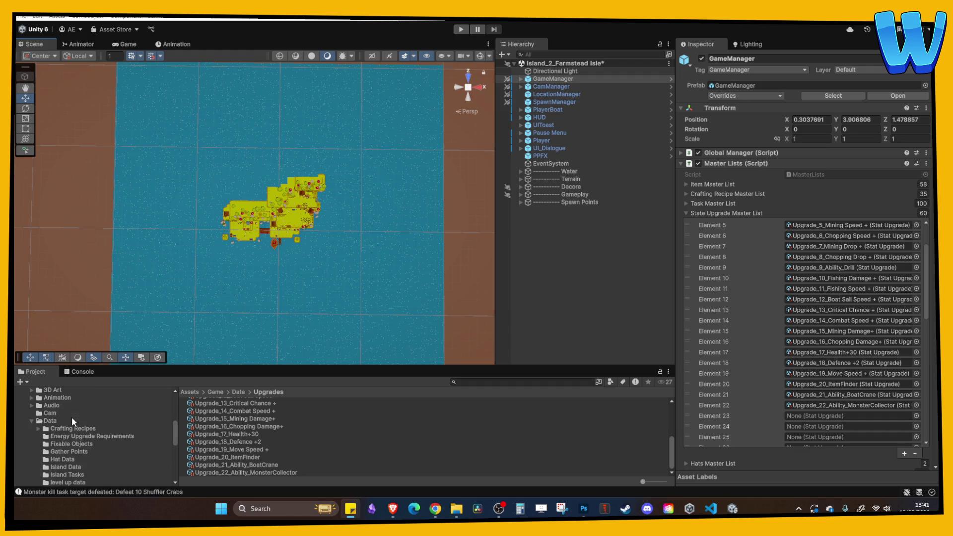
{"action": "left_click", "coordinate": [68, 423]}
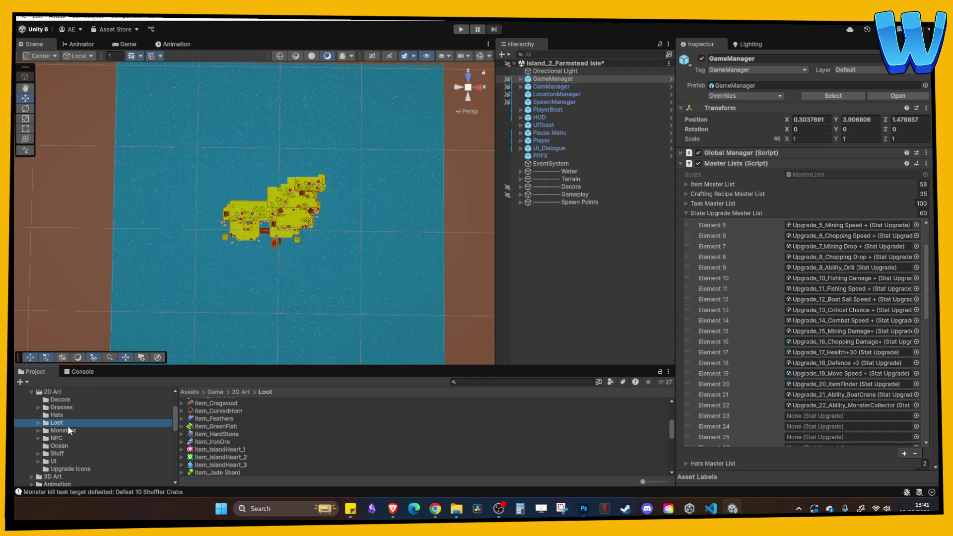
{"action": "left_click", "coordinate": [74, 430]}
Step: Collapse 2D Art and Data, list the Scenes folder, and double-click Island_7_Mon Mon Ranch Cave
{"action": "scroll", "coordinate": [103, 408], "scroll_direction": "up", "scroll_amount": 2}
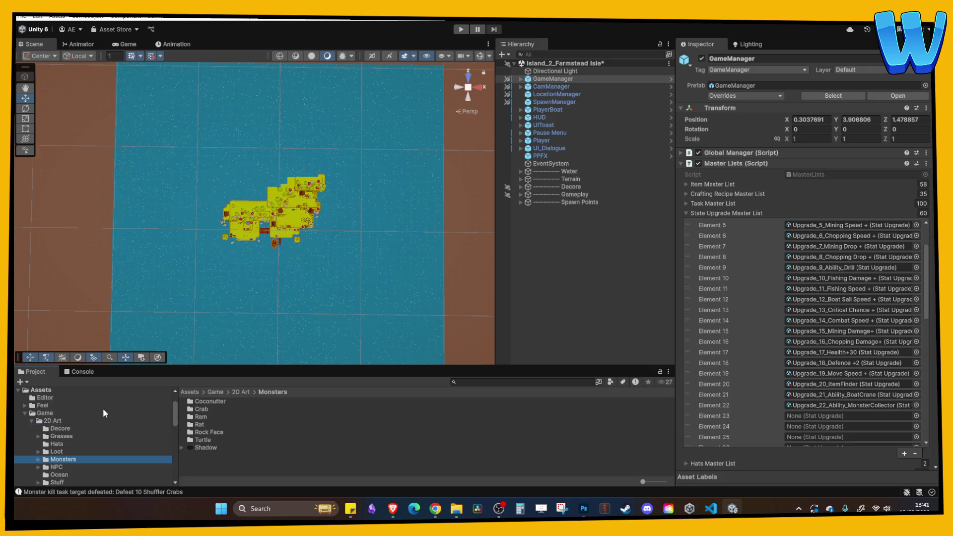
{"action": "left_click", "coordinate": [31, 421]}
{"action": "left_click", "coordinate": [32, 458]}
{"action": "scroll", "coordinate": [55, 446], "scroll_direction": "down", "scroll_amount": 3}
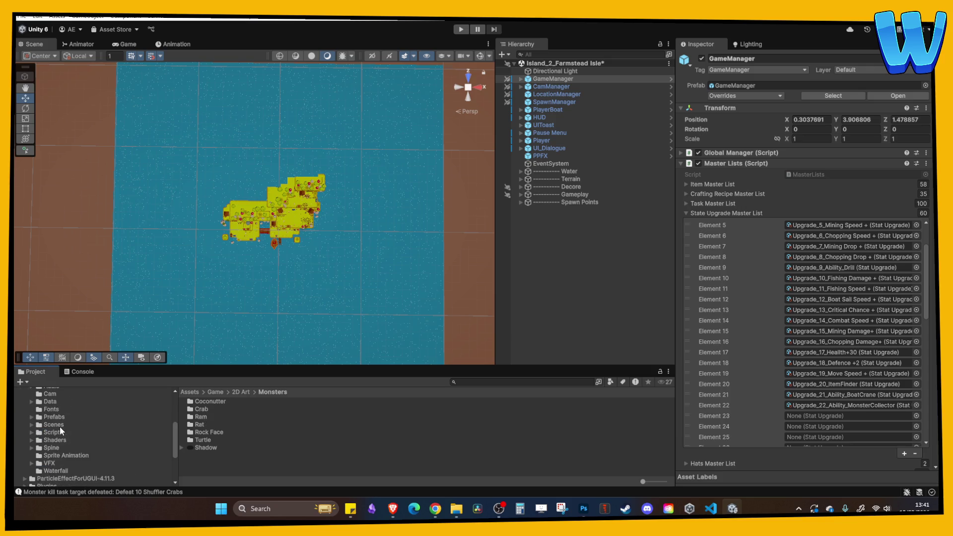
{"action": "left_click", "coordinate": [59, 425]}
{"action": "scroll", "coordinate": [250, 442], "scroll_direction": "down", "scroll_amount": 3}
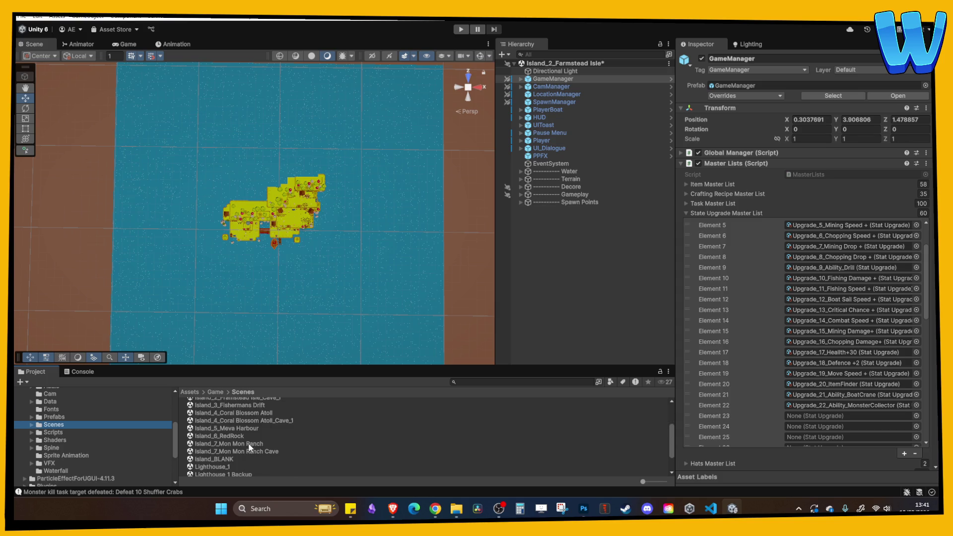
{"action": "double_click", "coordinate": [250, 452]}
Step: Open Island_7_Mon Mon Ranch instead, saving the modified Farmstead Isle scene
{"action": "key", "text": "Escape"}
{"action": "key", "text": "Escape"}
{"action": "double_click", "coordinate": [264, 444]}
{"action": "left_click", "coordinate": [465, 274]}
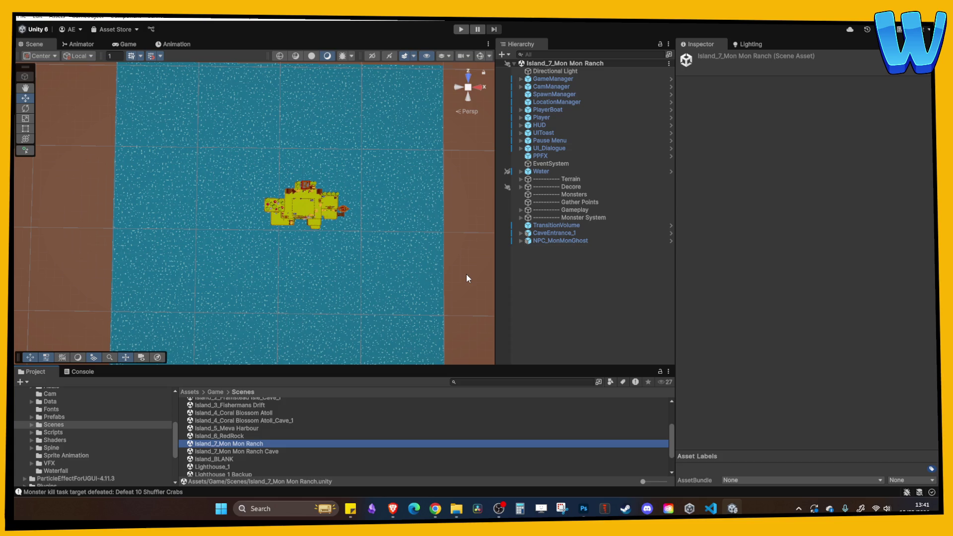
Step: Zoom in and tilt the Scene view to see the ranch at an angle
{"action": "scroll", "coordinate": [365, 236], "scroll_direction": "up", "scroll_amount": 5}
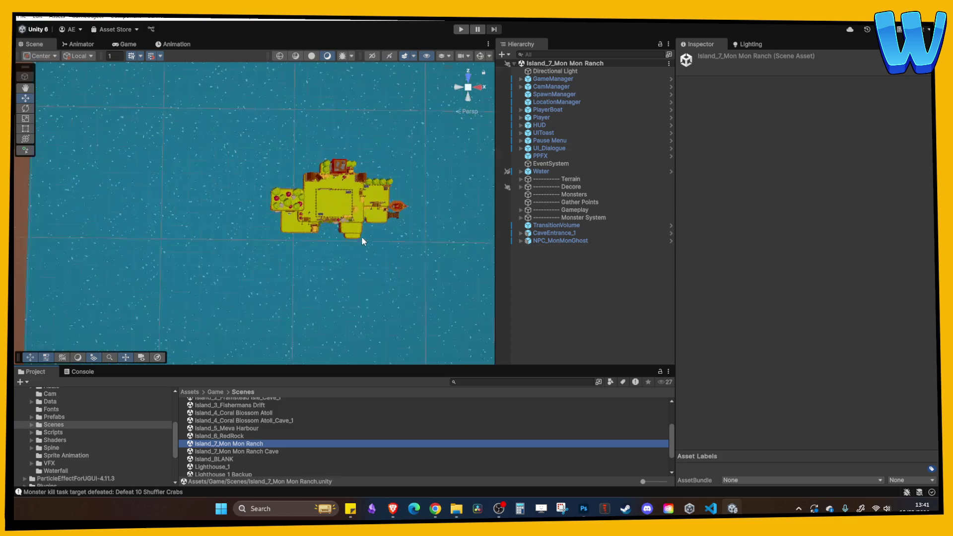
{"action": "scroll", "coordinate": [353, 240], "scroll_direction": "up", "scroll_amount": 2}
{"action": "scroll", "coordinate": [354, 240], "scroll_direction": "up", "scroll_amount": 2}
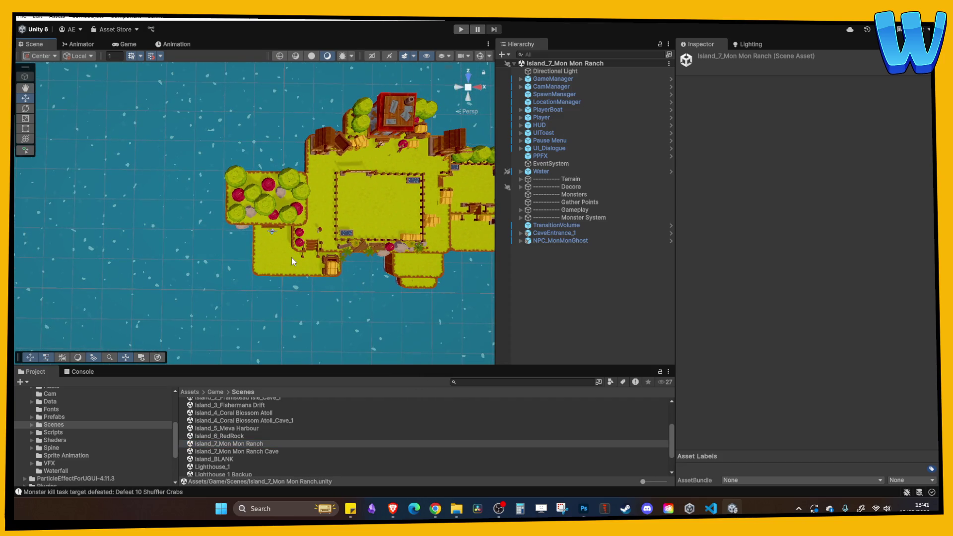
{"action": "mouse_move", "coordinate": [253, 186]}
{"action": "left_mouse_down"}
{"action": "mouse_move", "coordinate": [220, 269]}
{"action": "mouse_move", "coordinate": [279, 175]}
{"action": "left_mouse_up"}
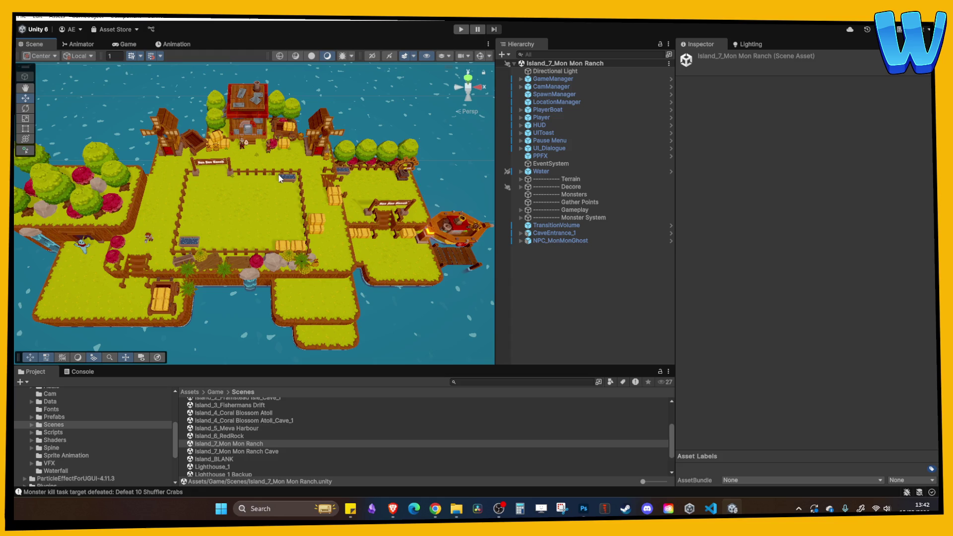
Step: Sweep the view from the ranch sign across the field and farm buildings
{"action": "scroll", "coordinate": [281, 178], "scroll_direction": "up", "scroll_amount": 5}
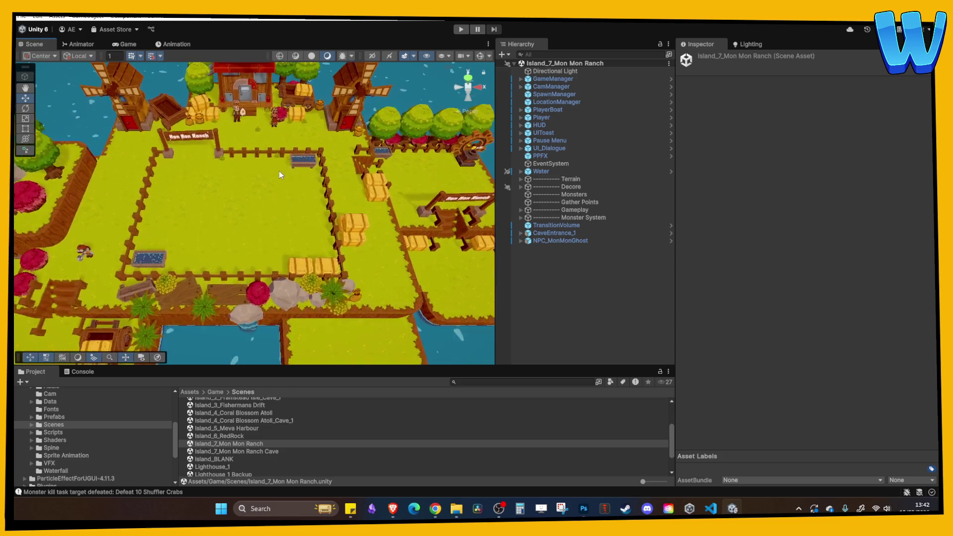
{"action": "scroll", "coordinate": [243, 144], "scroll_direction": "down", "scroll_amount": 3}
{"action": "scroll", "coordinate": [308, 199], "scroll_direction": "down", "scroll_amount": 3}
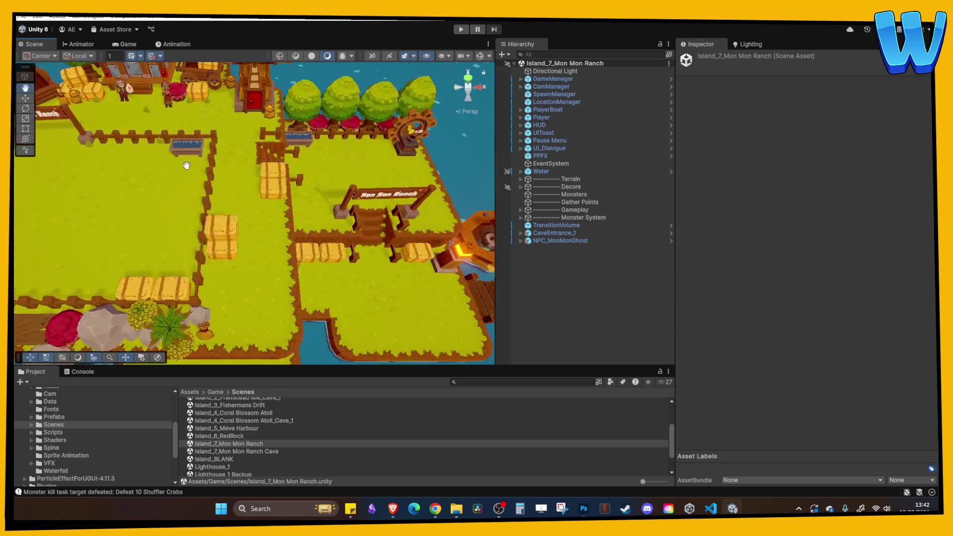
{"action": "scroll", "coordinate": [269, 162], "scroll_direction": "up", "scroll_amount": 4}
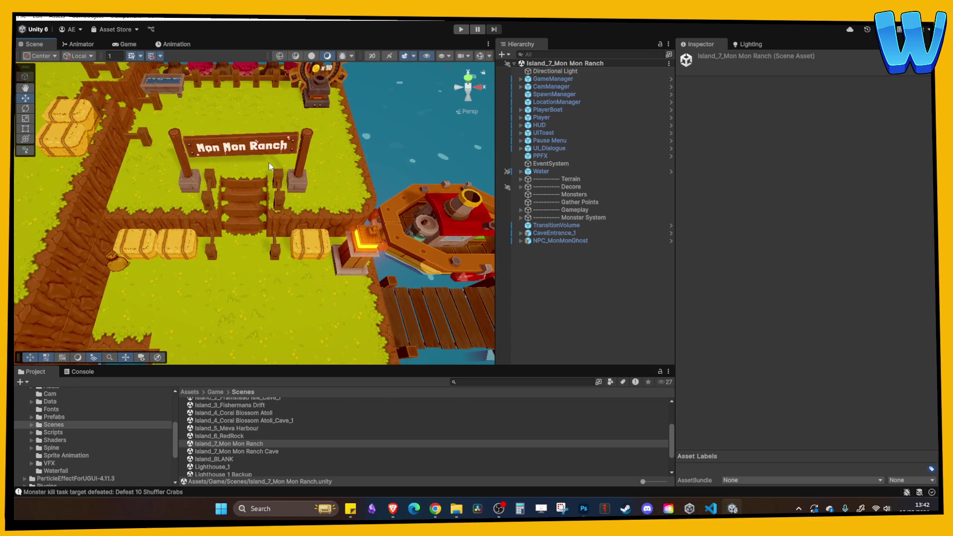
{"action": "scroll", "coordinate": [267, 163], "scroll_direction": "down", "scroll_amount": 2}
{"action": "mouse_move", "coordinate": [261, 166]}
{"action": "left_mouse_down"}
{"action": "mouse_move", "coordinate": [253, 161]}
{"action": "mouse_move", "coordinate": [298, 149]}
{"action": "mouse_move", "coordinate": [311, 156]}
{"action": "mouse_move", "coordinate": [193, 120]}
{"action": "left_mouse_up"}
{"action": "key", "text": "Up"}
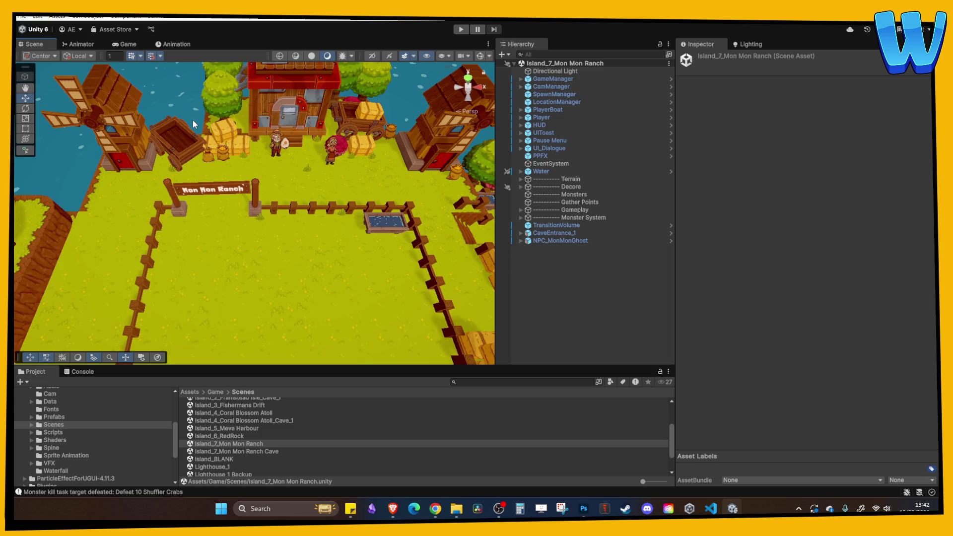
{"action": "key", "text": "Down"}
{"action": "key", "text": "Right"}
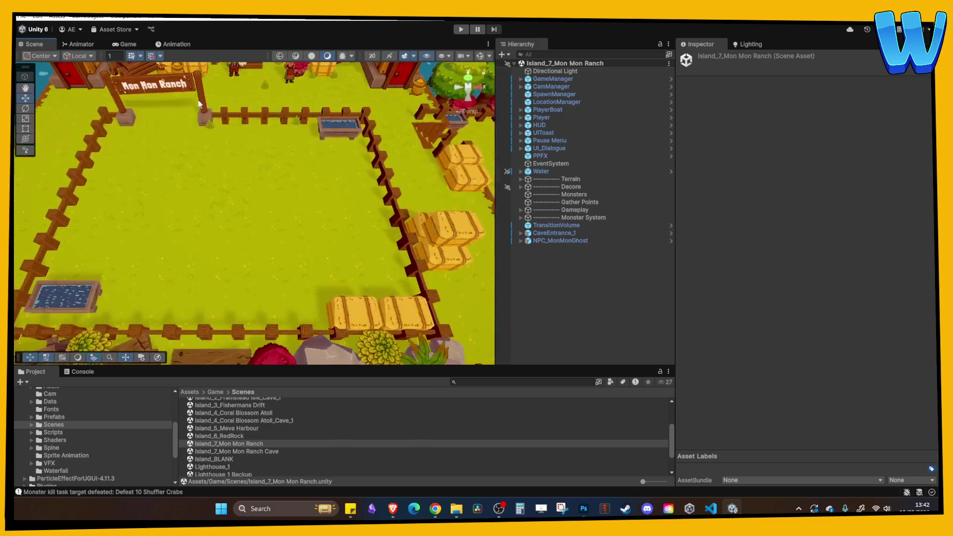
{"action": "key", "text": "Down"}
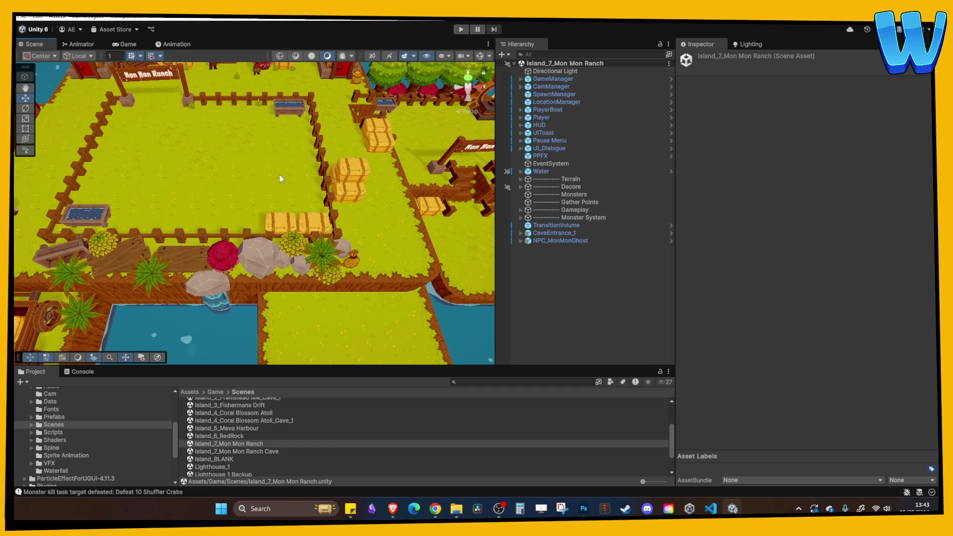
Step: Zoom the Scene view and select NPC_MonMonGhost in the Hierarchy
{"action": "scroll", "coordinate": [280, 175], "scroll_direction": "down", "scroll_amount": 3}
{"action": "scroll", "coordinate": [298, 228], "scroll_direction": "up", "scroll_amount": 5}
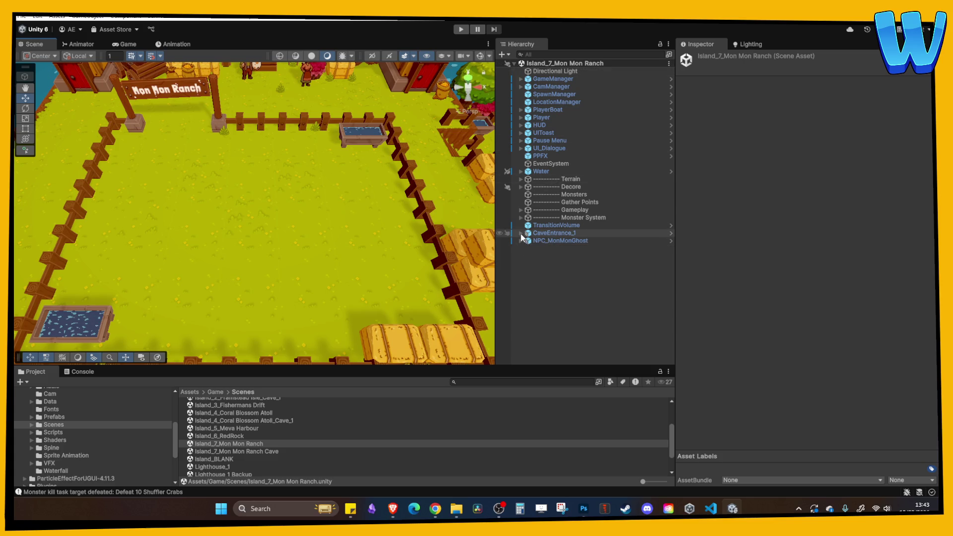
{"action": "left_click", "coordinate": [560, 240]}
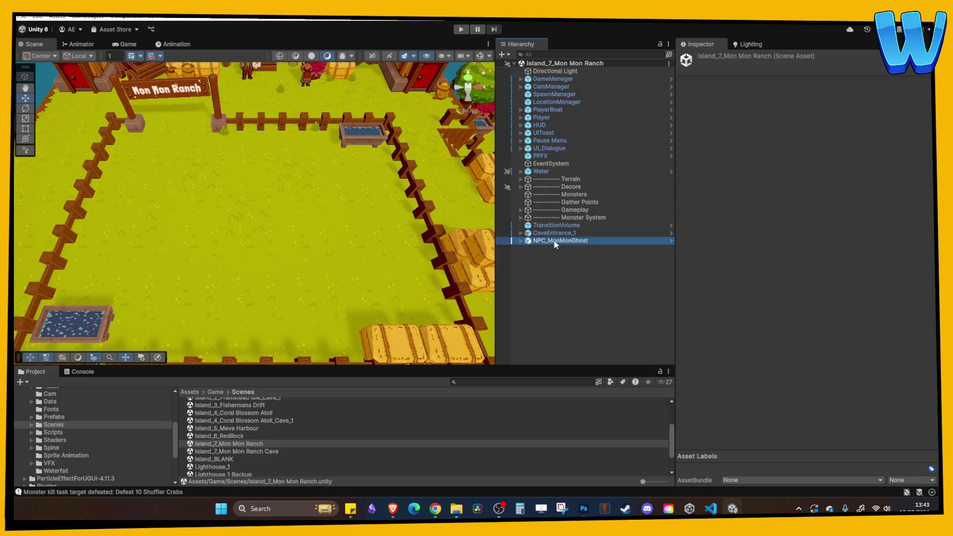
Step: Frame NPC_MonMonGhost at the cave entrance, then orbit and zoom out to the whole island
{"action": "key", "text": "f"}
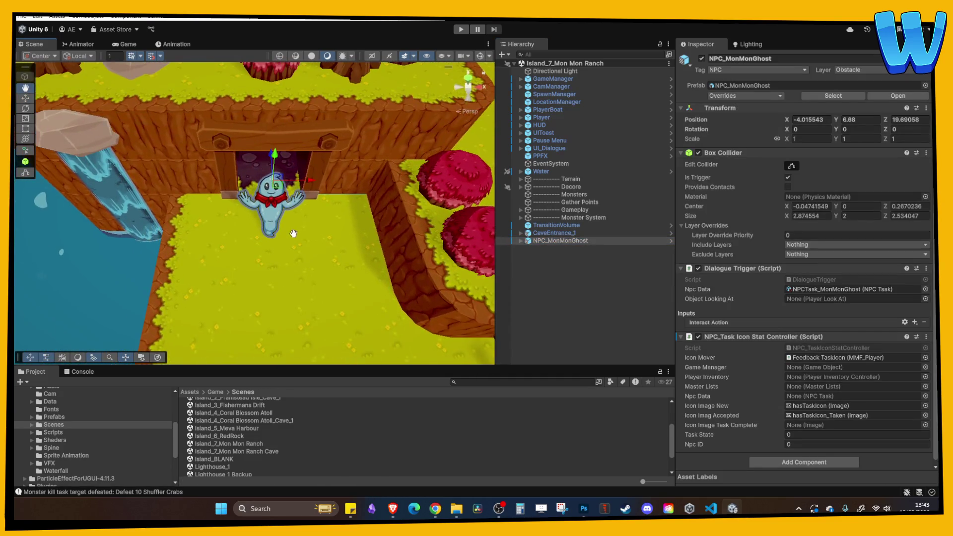
{"action": "scroll", "coordinate": [310, 222], "scroll_direction": "down", "scroll_amount": 5}
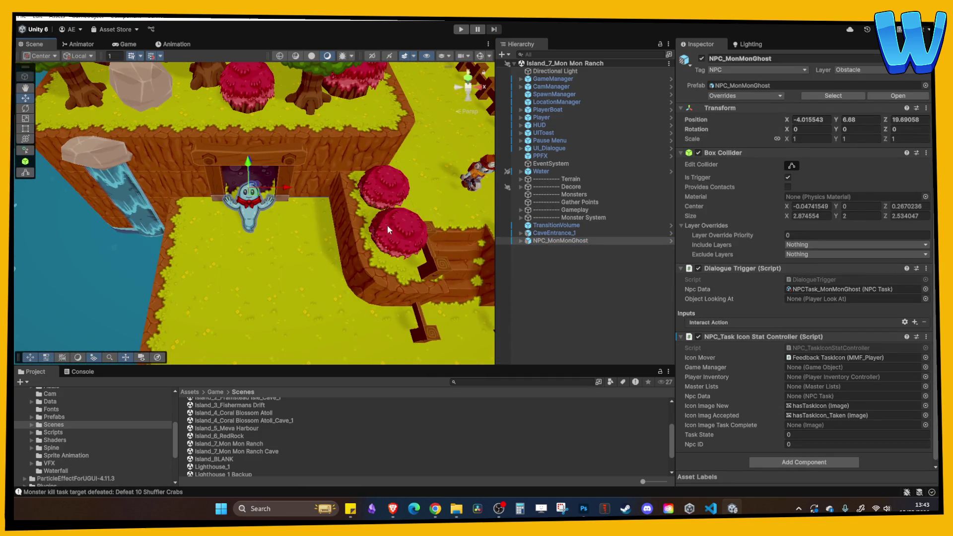
{"action": "left_click", "coordinate": [541, 242]}
{"action": "mouse_move", "coordinate": [322, 234]}
{"action": "left_mouse_down"}
{"action": "mouse_move", "coordinate": [308, 223]}
{"action": "mouse_move", "coordinate": [323, 193]}
{"action": "mouse_move", "coordinate": [313, 207]}
{"action": "mouse_move", "coordinate": [344, 243]}
{"action": "mouse_move", "coordinate": [281, 240]}
{"action": "mouse_move", "coordinate": [292, 287]}
{"action": "left_mouse_up"}
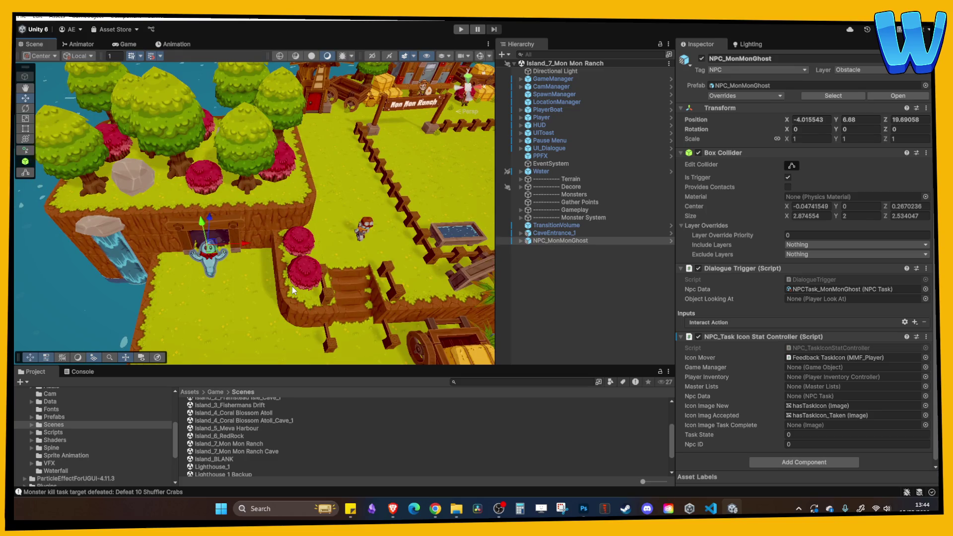
{"action": "mouse_move", "coordinate": [292, 287]}
{"action": "left_mouse_down"}
{"action": "mouse_move", "coordinate": [294, 260]}
{"action": "mouse_move", "coordinate": [323, 287]}
{"action": "mouse_move", "coordinate": [237, 258]}
{"action": "mouse_move", "coordinate": [280, 284]}
{"action": "mouse_move", "coordinate": [298, 278]}
{"action": "left_mouse_up"}
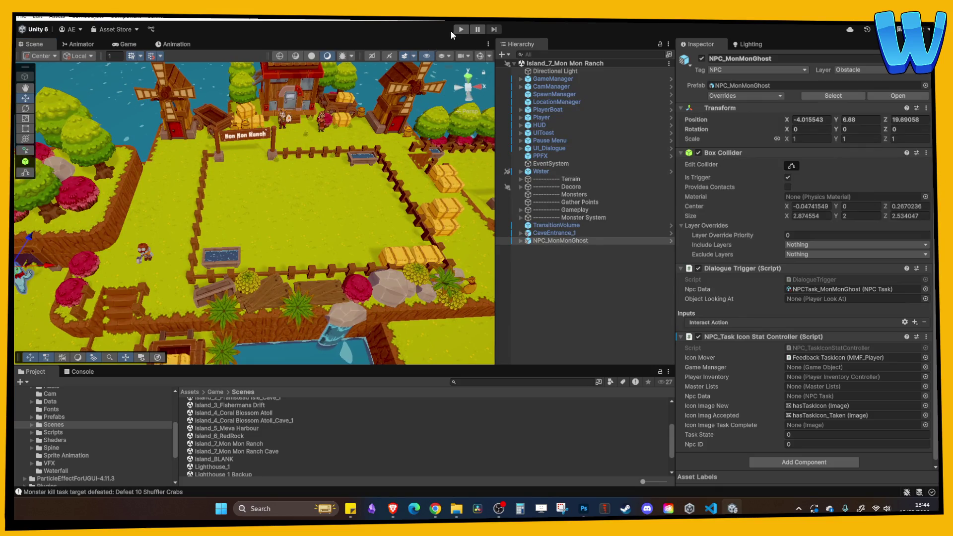
Step: Start play, walk to the villager, and complete the items wanted task for 15 XP
{"action": "left_click", "coordinate": [460, 30]}
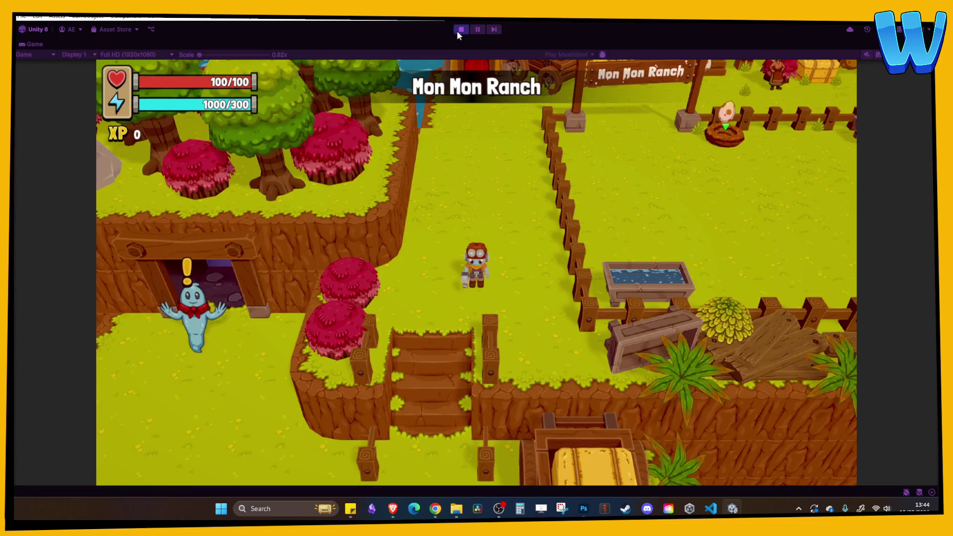
{"action": "key", "text": "w"}
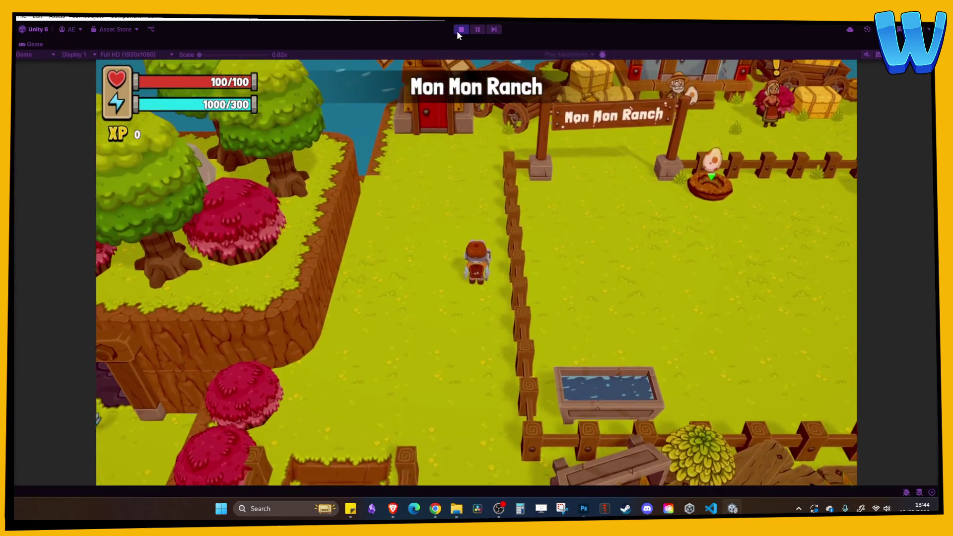
{"action": "key", "text": "w"}
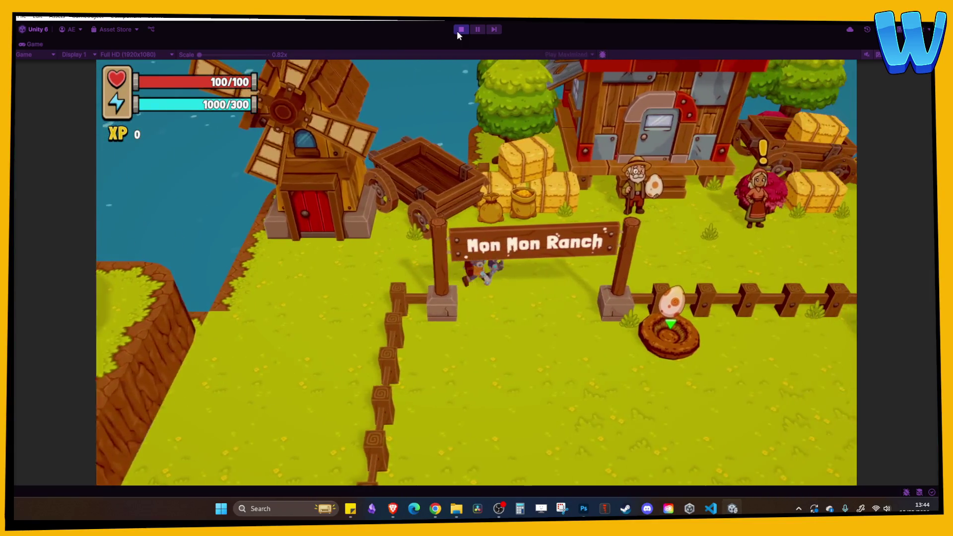
{"action": "key", "text": "w"}
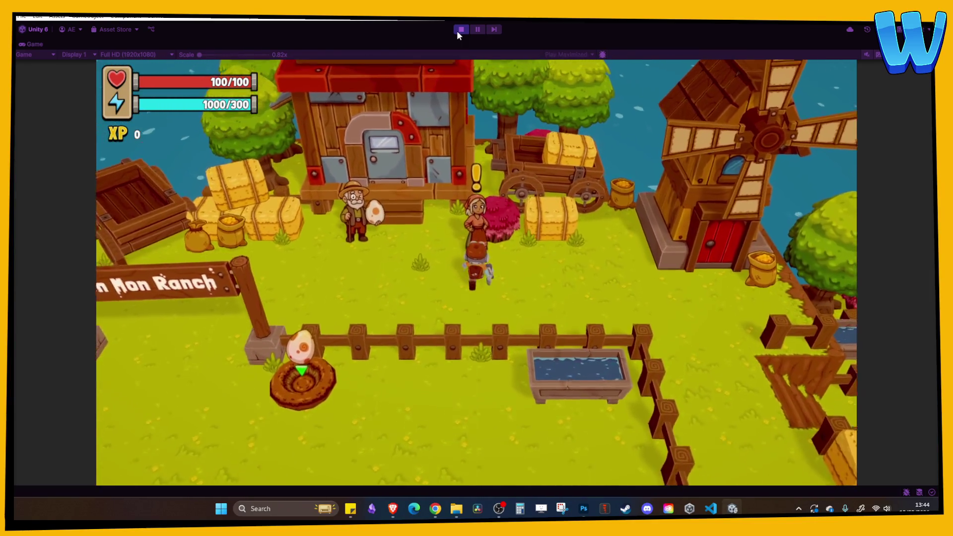
{"action": "key", "text": "e"}
{"action": "key", "text": "e"}
{"action": "key", "text": "e"}
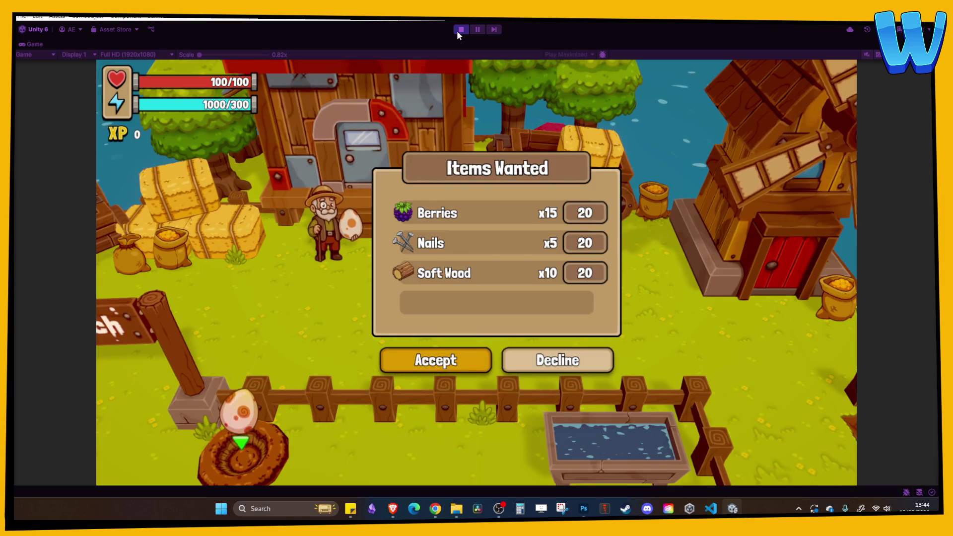
{"action": "key", "text": "e"}
{"action": "key", "text": "e"}
{"action": "key", "text": "e"}
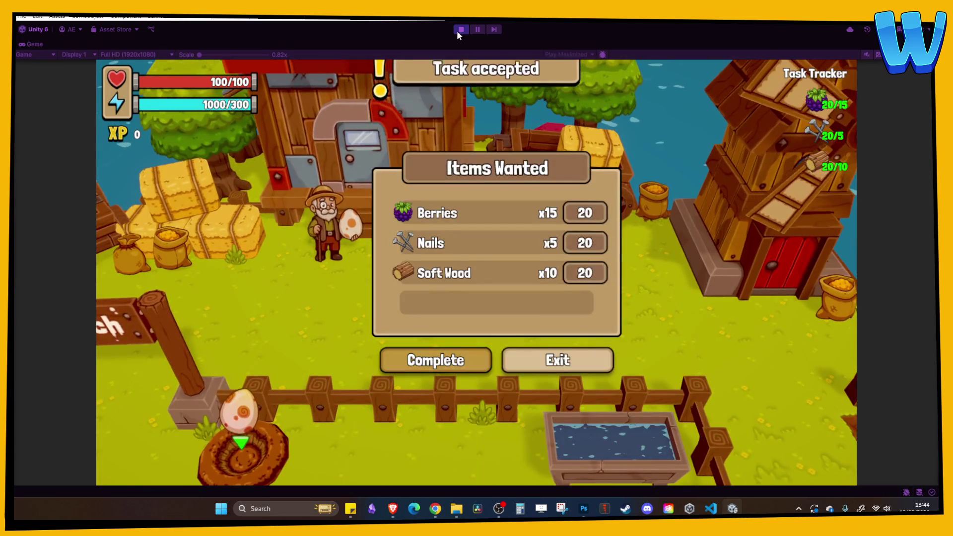
{"action": "key", "text": "e"}
{"action": "key", "text": "d"}
{"action": "key", "text": "e"}
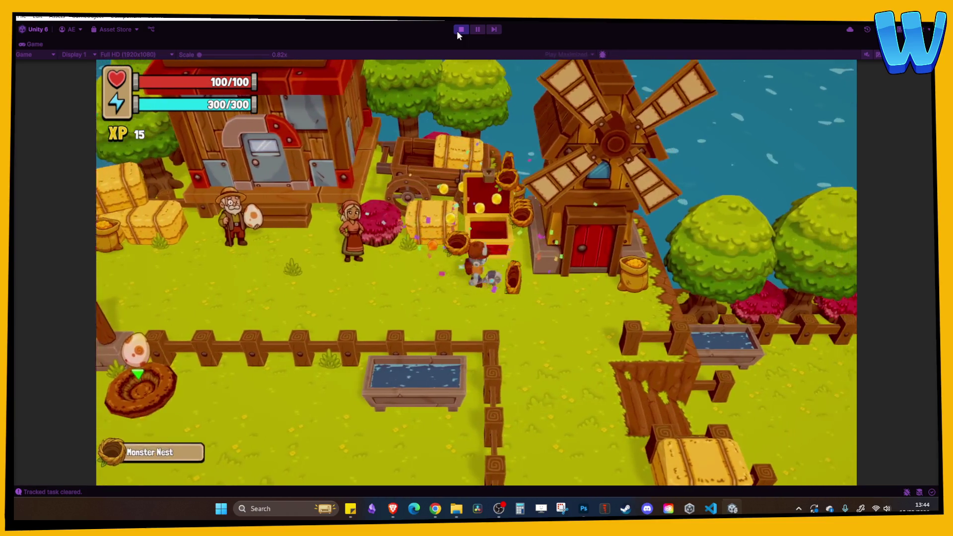
{"action": "key", "text": "a"}
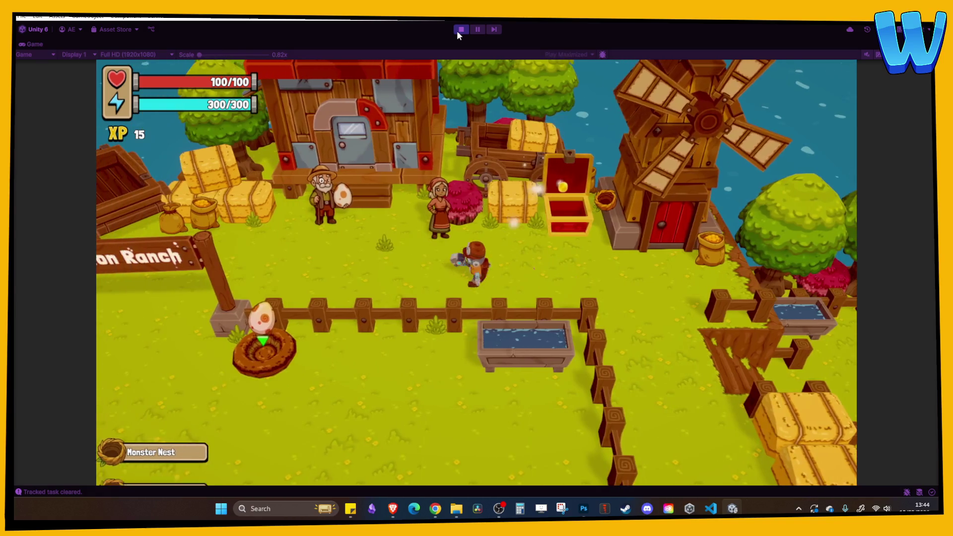
Step: Walk to the monster nest and place the Monster Egg from the inventory to hatch it
{"action": "key", "text": "i"}
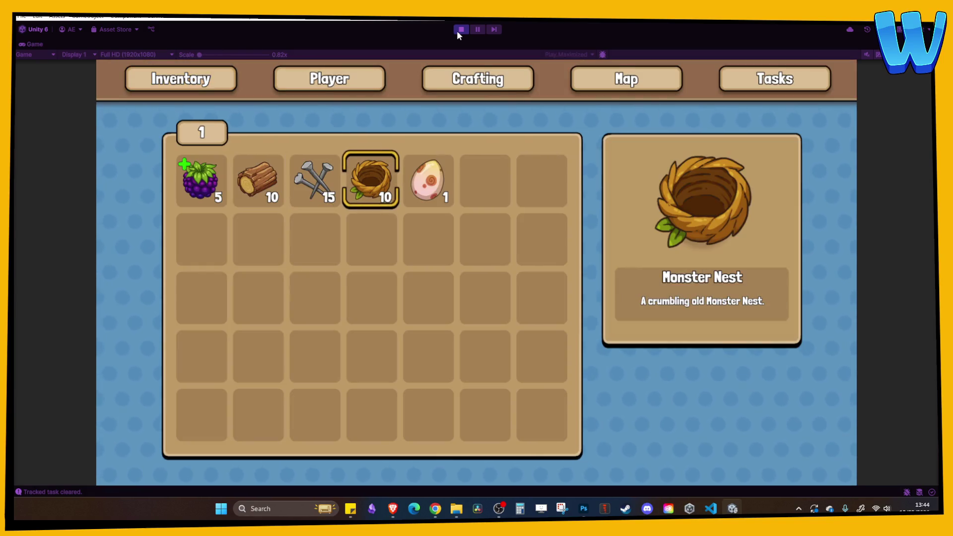
{"action": "key", "text": "i"}
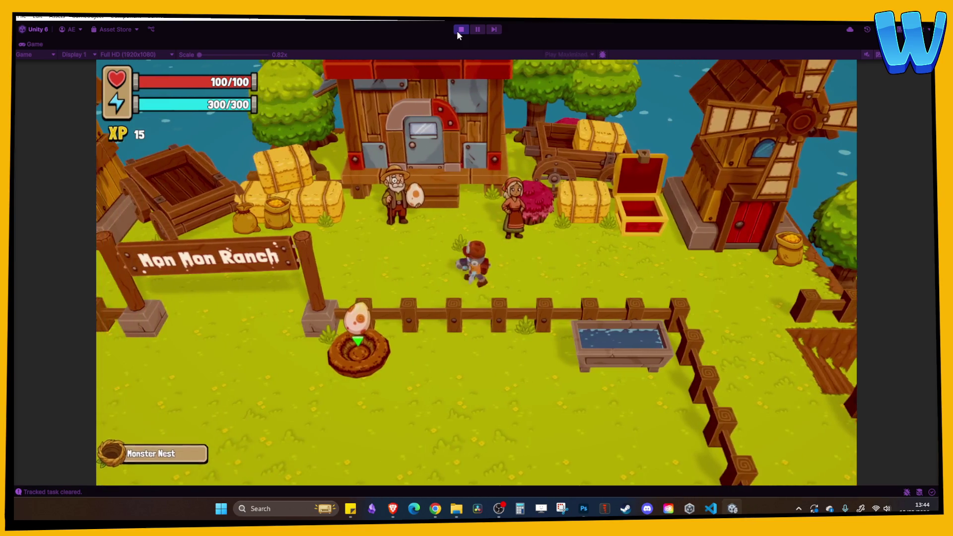
{"action": "key", "text": "a"}
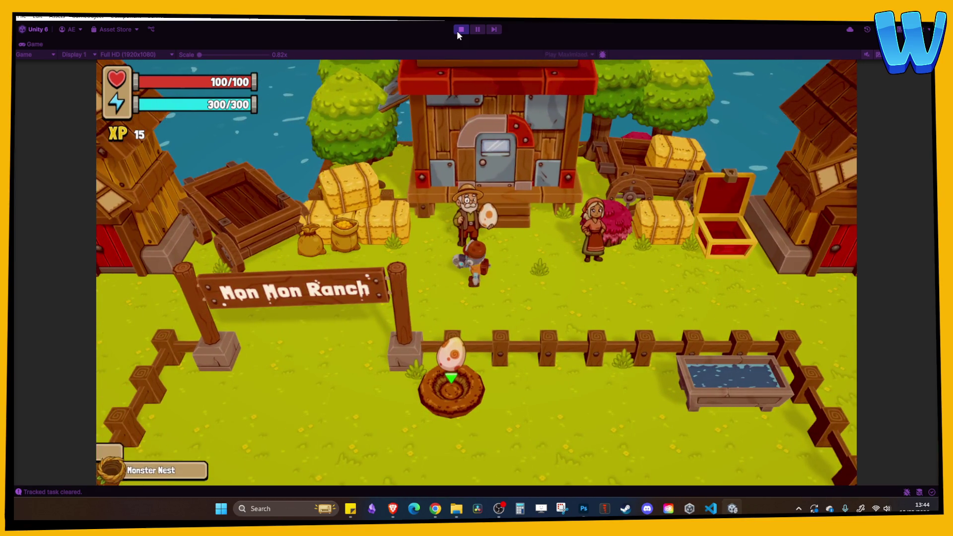
{"action": "key", "text": "s"}
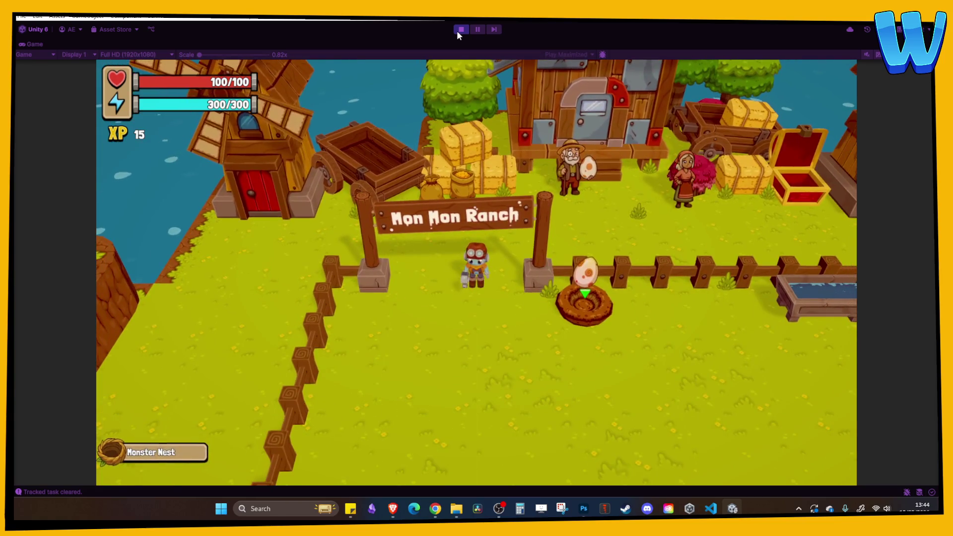
{"action": "key", "text": "d"}
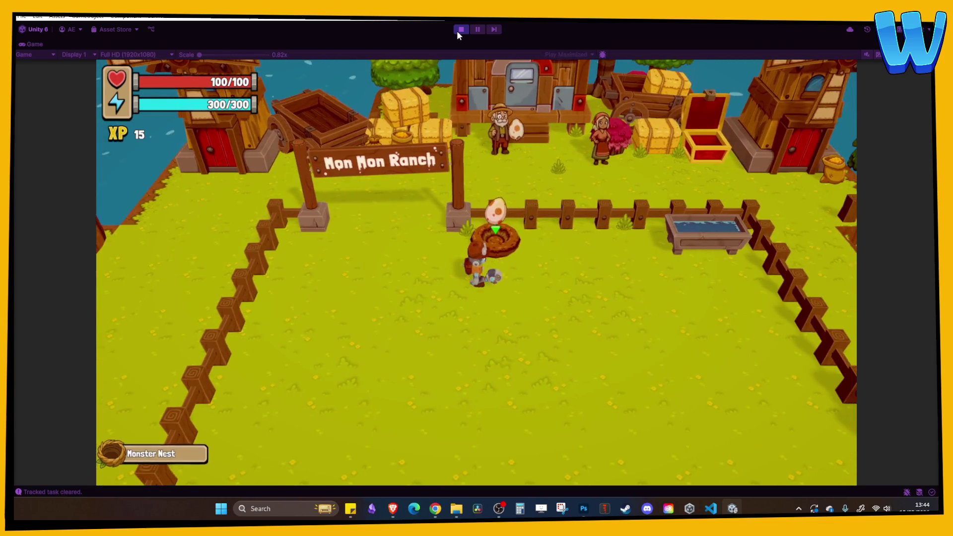
{"action": "key", "text": "i"}
{"action": "key", "text": "d"}
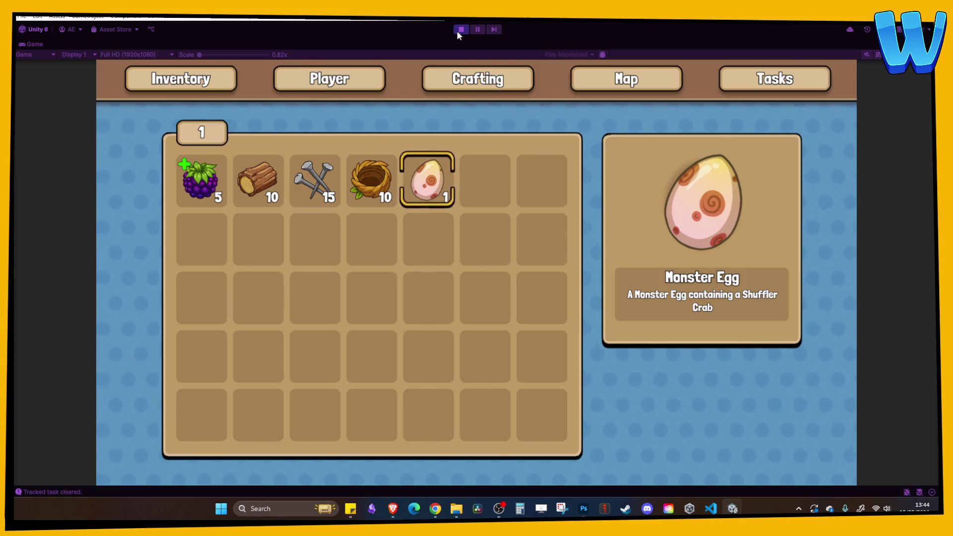
{"action": "key", "text": "i"}
{"action": "key", "text": "e"}
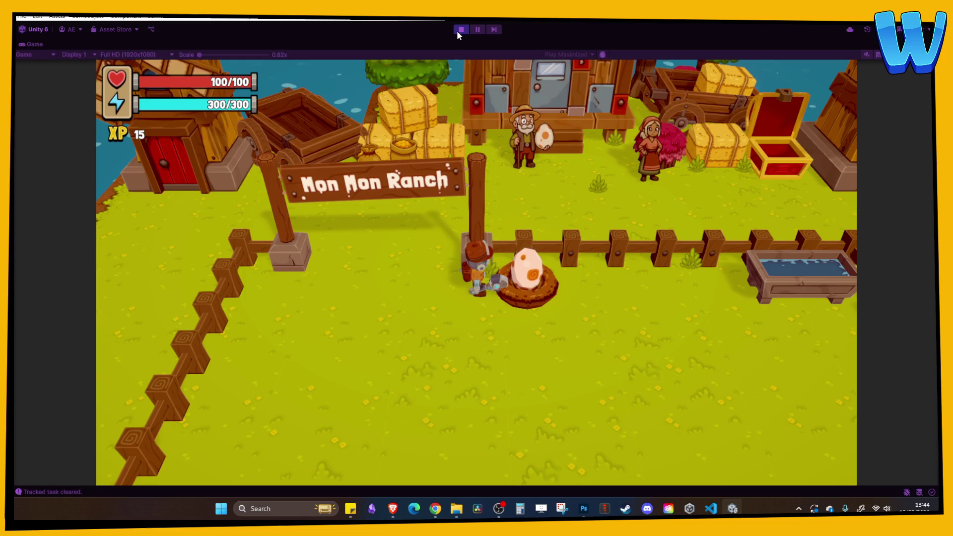
Step: Collect the dropped loot and check it in the inventory
{"action": "key", "text": "s"}
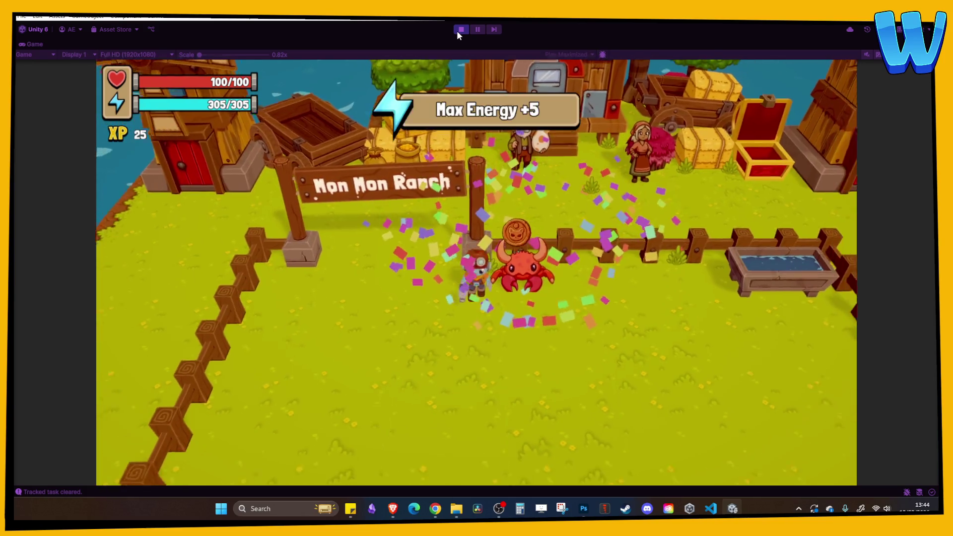
{"action": "key", "text": "w"}
{"action": "key", "text": "a"}
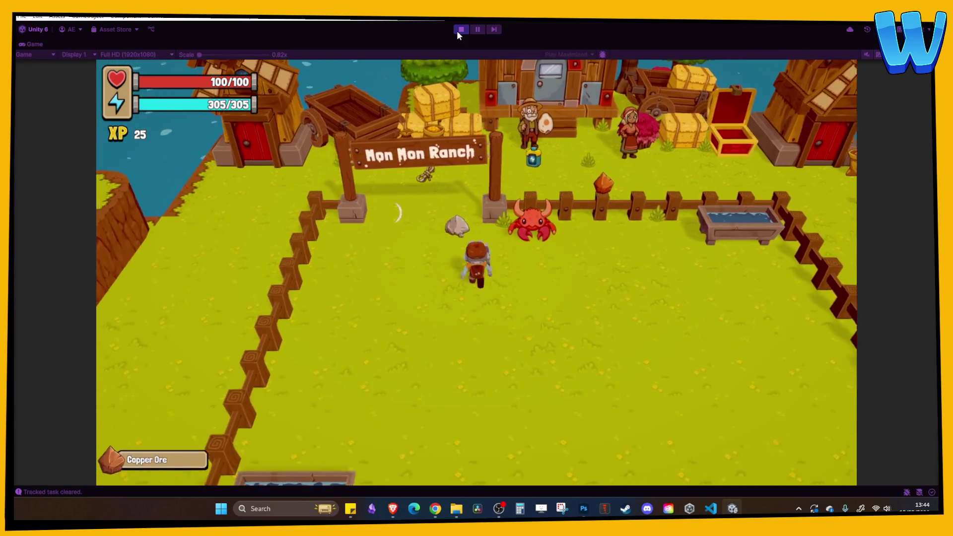
{"action": "key", "text": "w"}
{"action": "key", "text": "i"}
{"action": "key", "text": "i"}
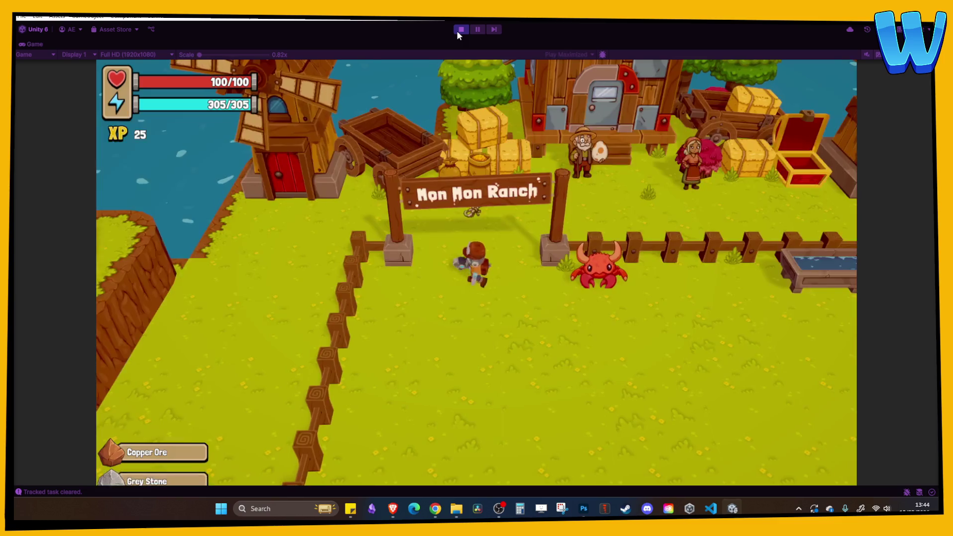
{"action": "key", "text": "a"}
Step: Walk down the stairs to the Mon Mon Ghost, view its items wanted request, then stop
{"action": "key", "text": "s"}
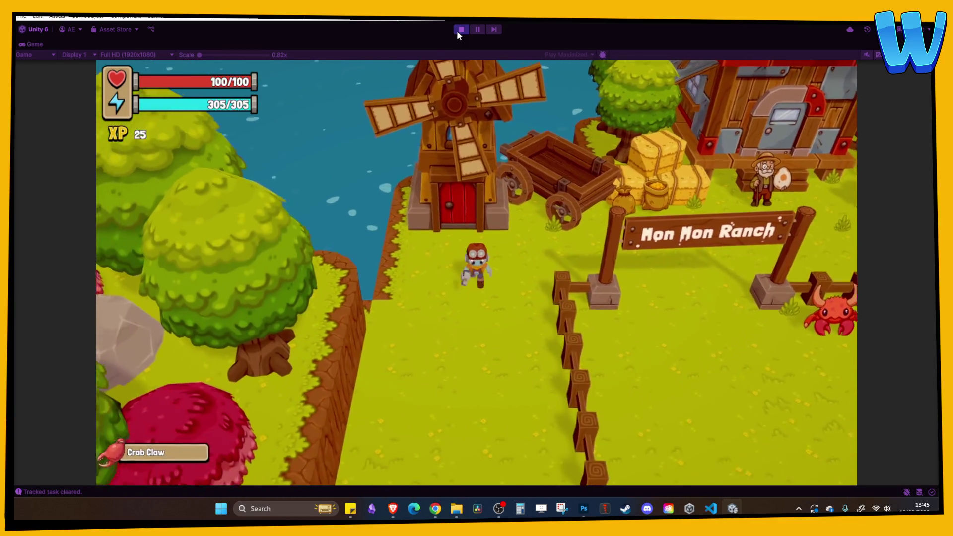
{"action": "key", "text": "s"}
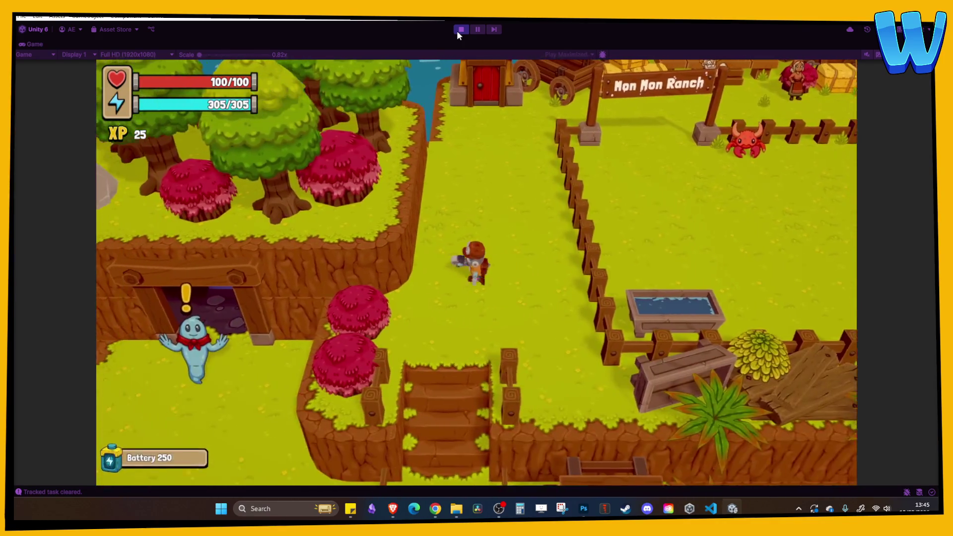
{"action": "key", "text": "a"}
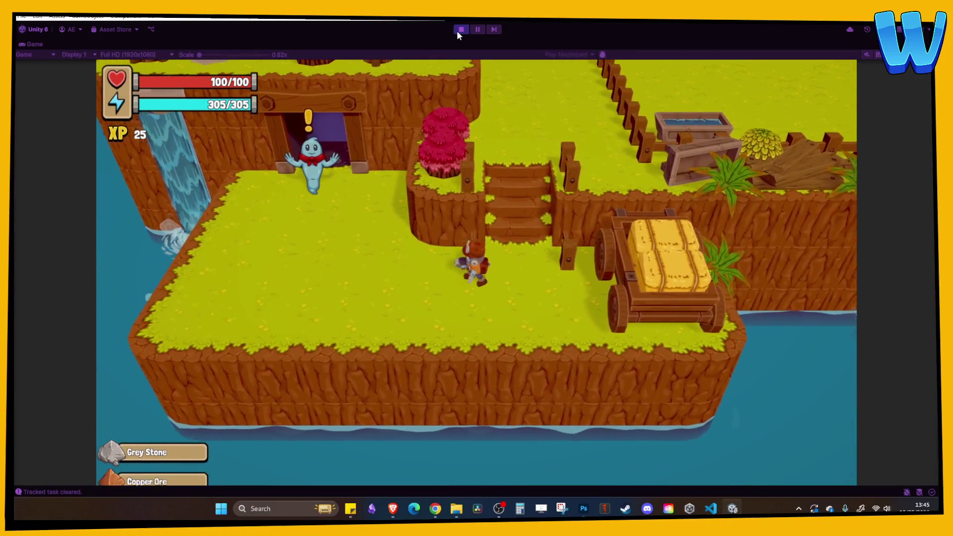
{"action": "key", "text": "w"}
{"action": "key", "text": "e"}
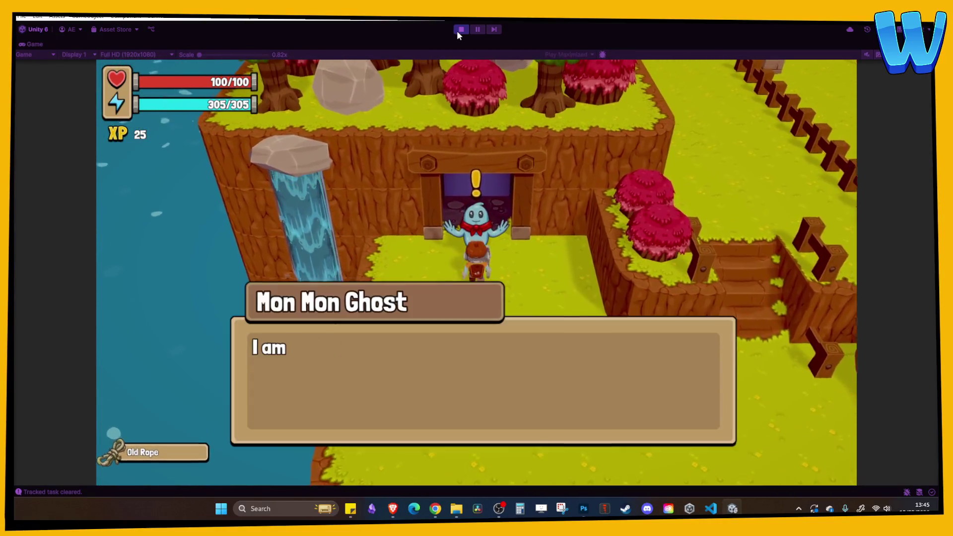
{"action": "key", "text": "e"}
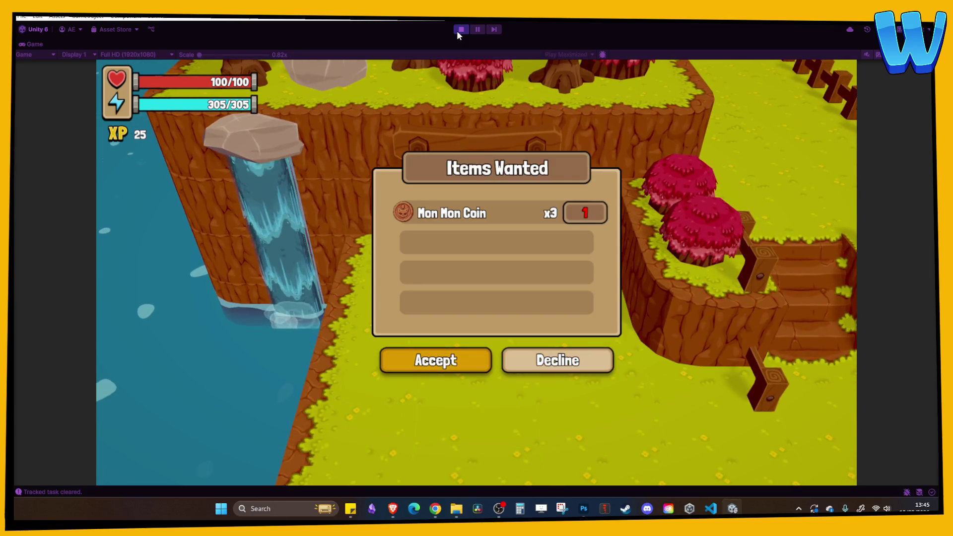
{"action": "left_click", "coordinate": [457, 31]}
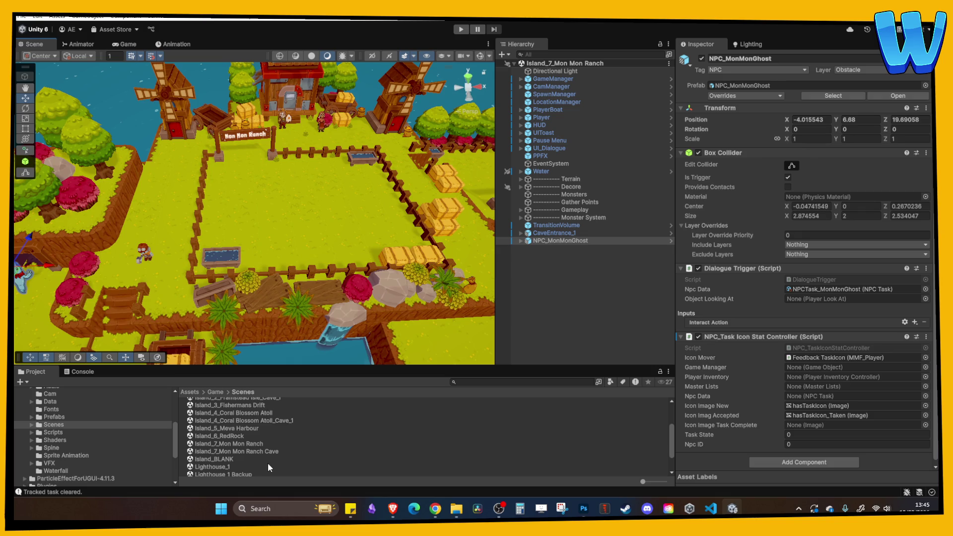
Step: Play the Ocean_1 scene and check the inventory and player stats pages
{"action": "scroll", "coordinate": [219, 465], "scroll_direction": "down", "scroll_amount": 3}
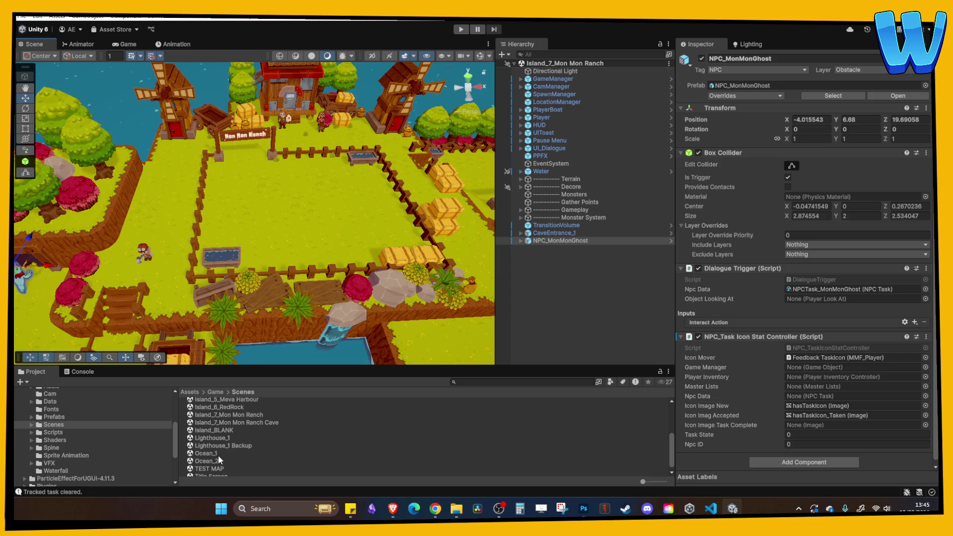
{"action": "double_click", "coordinate": [218, 455]}
{"action": "left_click", "coordinate": [461, 29]}
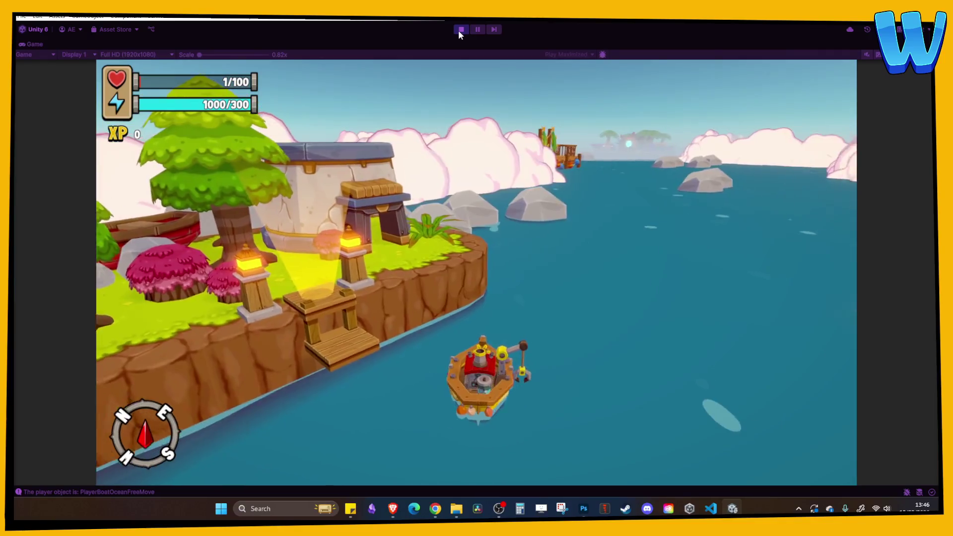
{"action": "key", "text": "i"}
{"action": "key", "text": "i"}
{"action": "key", "text": "i"}
{"action": "key", "text": "p"}
{"action": "key", "text": "p"}
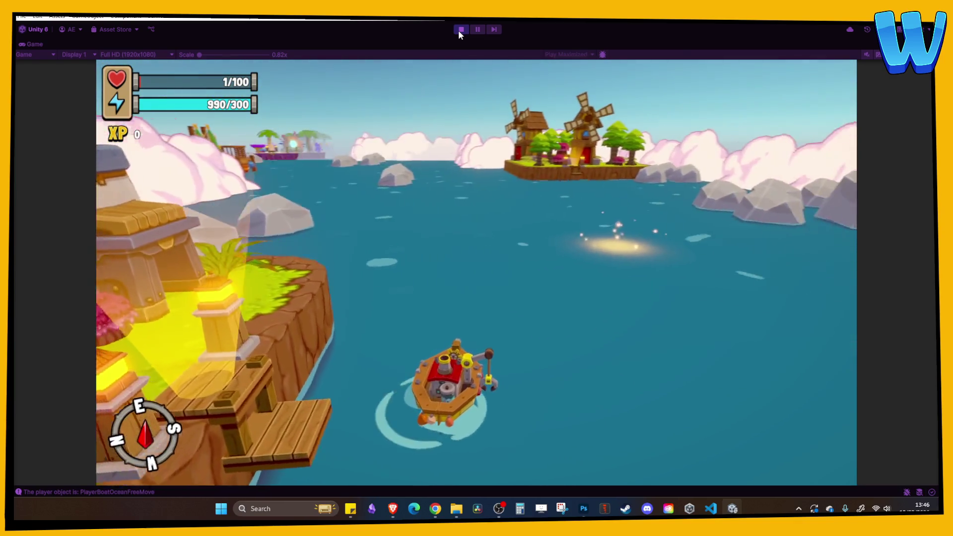
{"action": "key", "text": "i"}
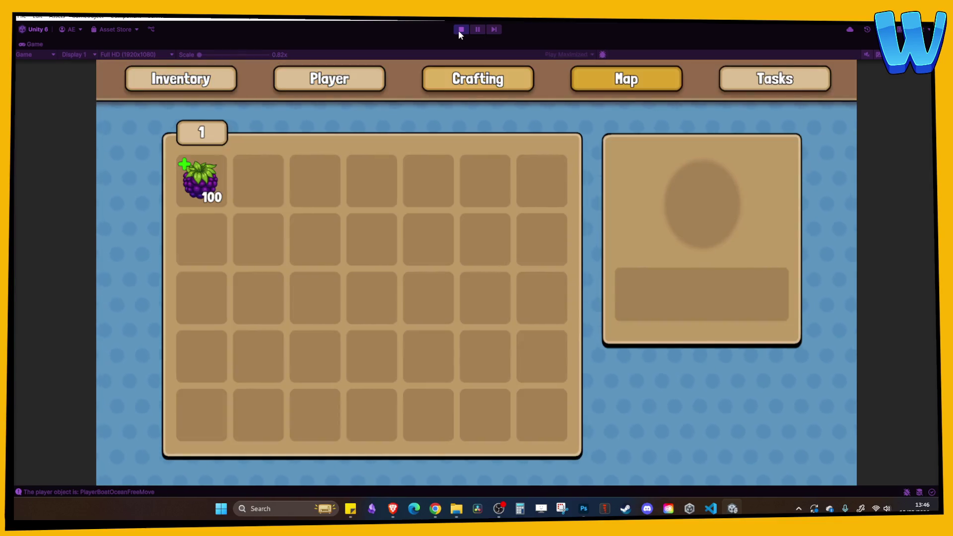
{"action": "key", "text": "i"}
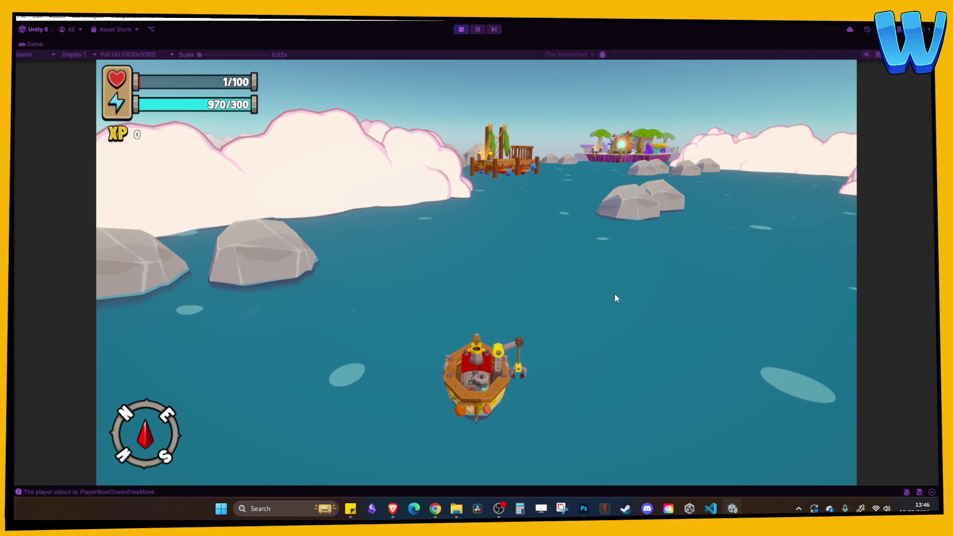
Step: Sail the boat toward Everglow Island, then stop the play test
{"action": "key", "text": "a"}
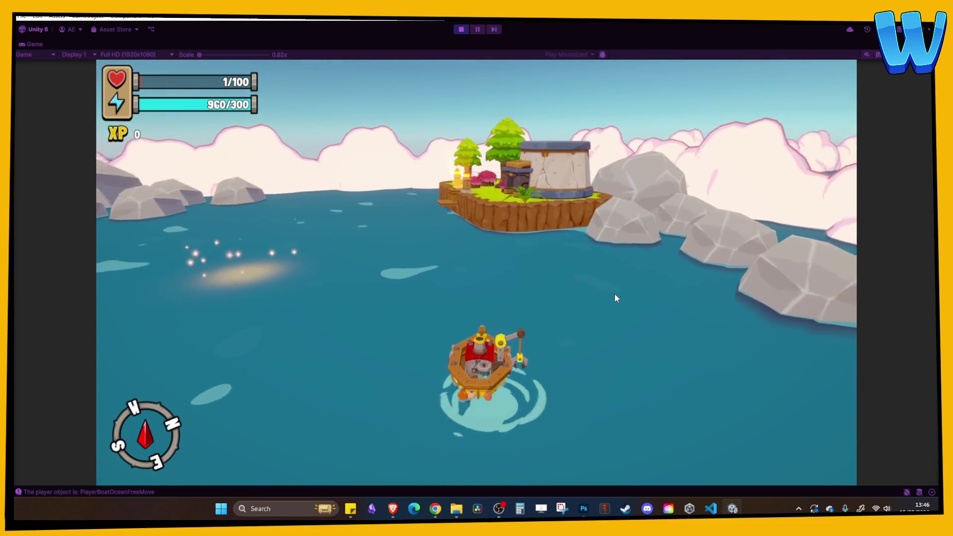
{"action": "key", "text": "w"}
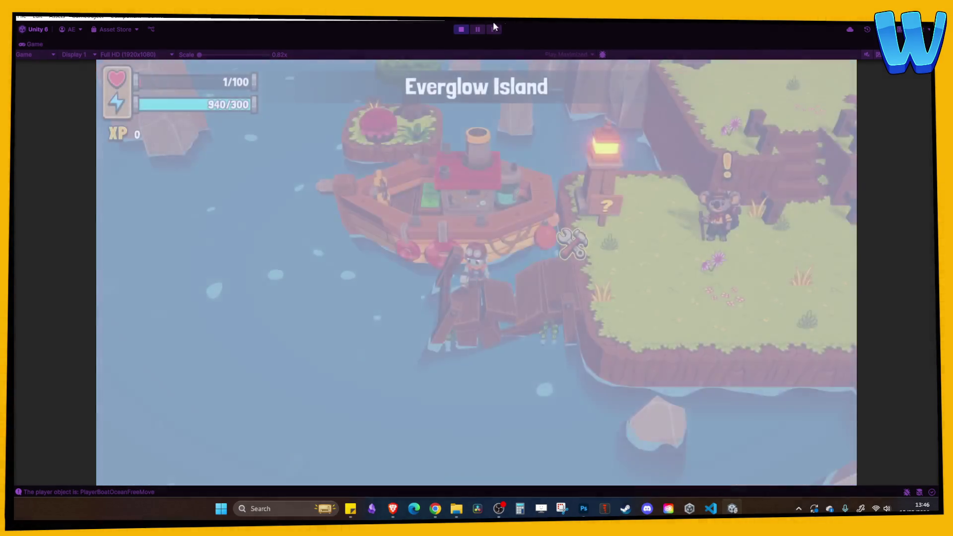
{"action": "left_click", "coordinate": [461, 29]}
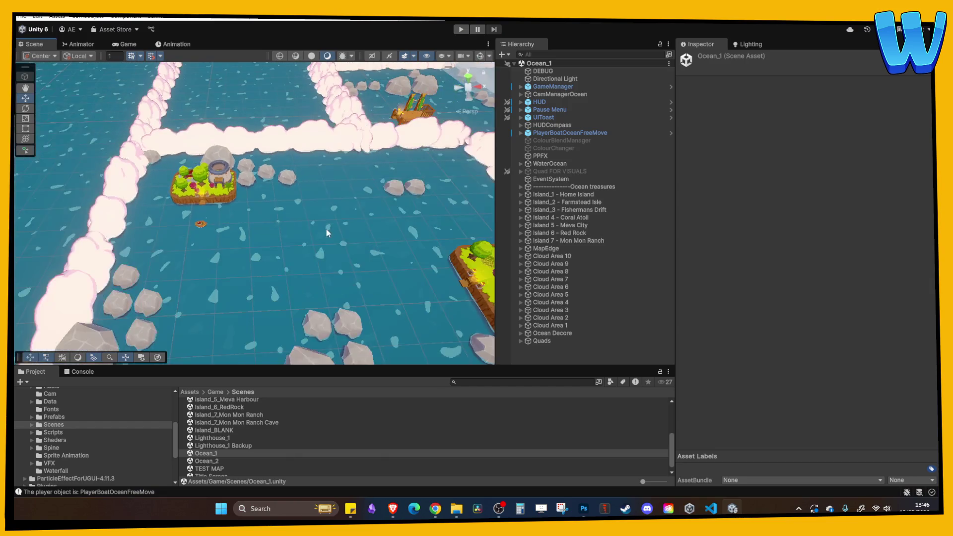
Step: Survey the cloud-walled Ocean_1 channel map from above and at an angle, then play again
{"action": "scroll", "coordinate": [326, 228], "scroll_direction": "down", "scroll_amount": 10}
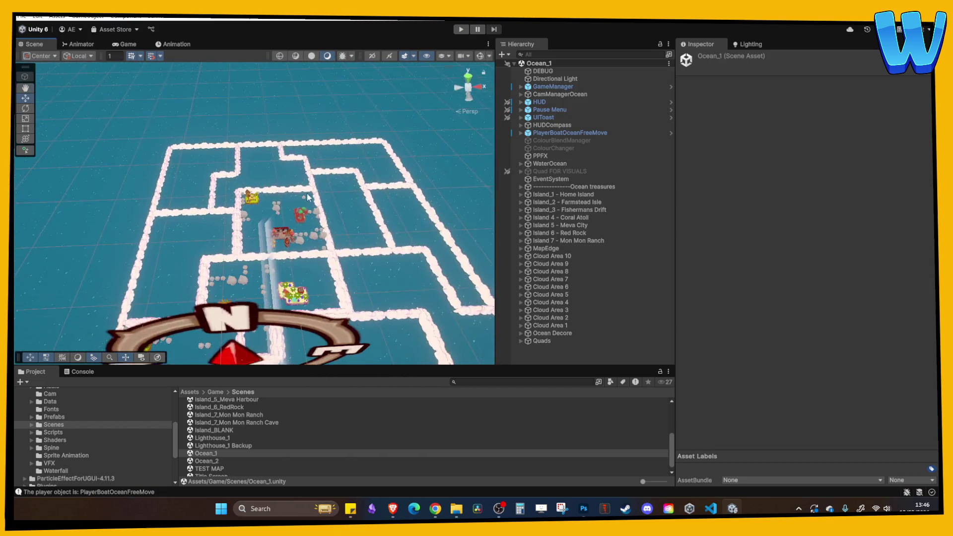
{"action": "left_click_drag", "start_coordinate": [308, 197], "coordinate": [293, 200]}
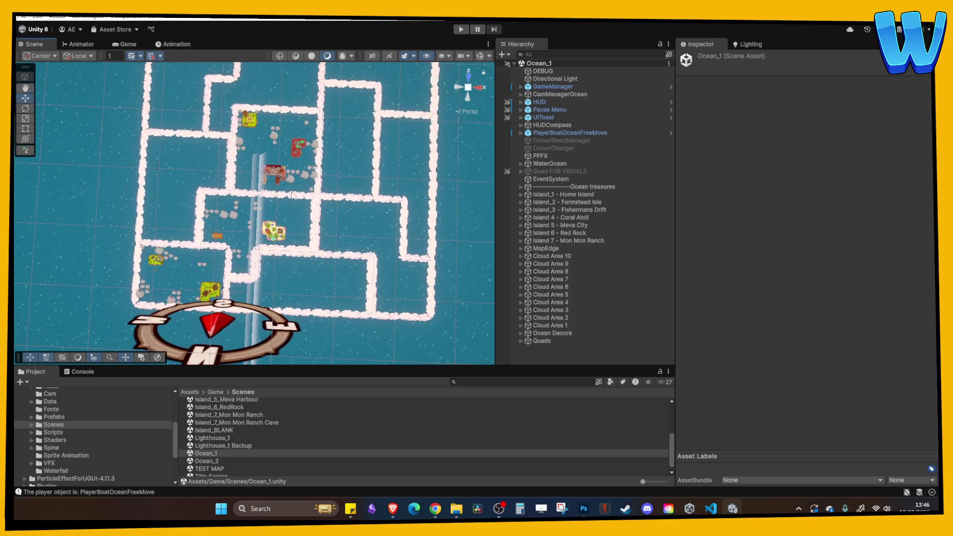
{"action": "left_click_drag", "start_coordinate": [283, 167], "coordinate": [255, 234]}
{"action": "mouse_move", "coordinate": [197, 126]}
{"action": "left_mouse_down"}
{"action": "mouse_move", "coordinate": [343, 181]}
{"action": "mouse_move", "coordinate": [344, 262]}
{"action": "left_mouse_up"}
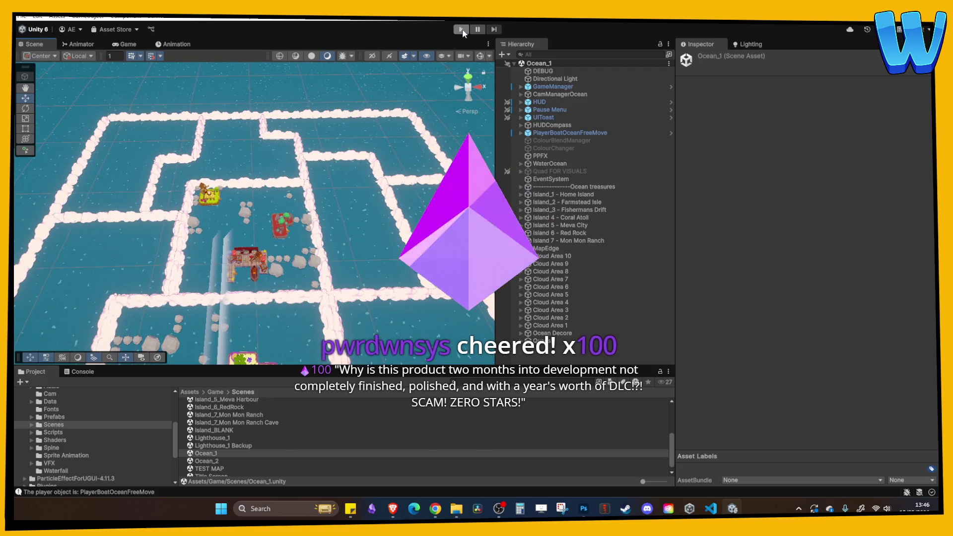
{"action": "left_click", "coordinate": [462, 30]}
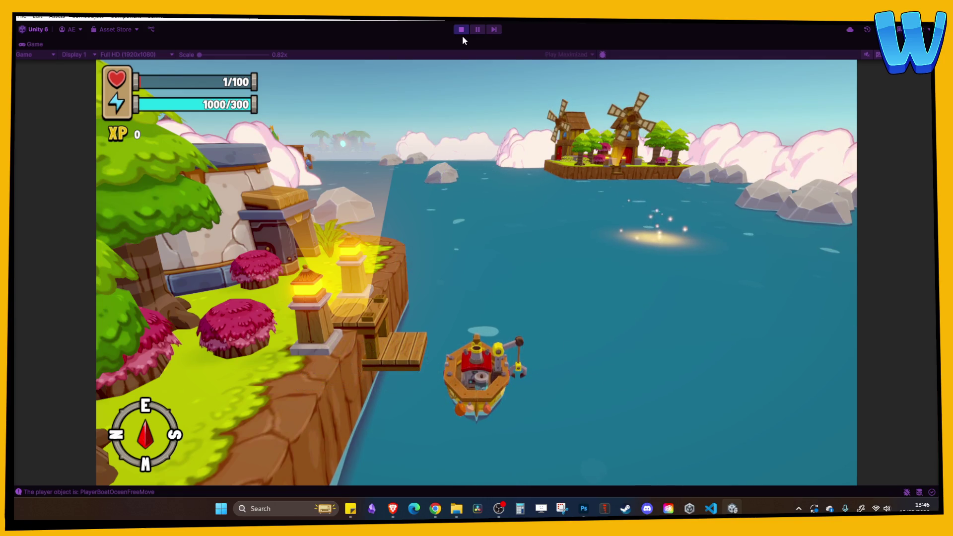
Step: Sail onto the glowing treasure spot, collecting the chest, and check the purple shell in the inventory
{"action": "key", "text": "w"}
{"action": "key", "text": "d"}
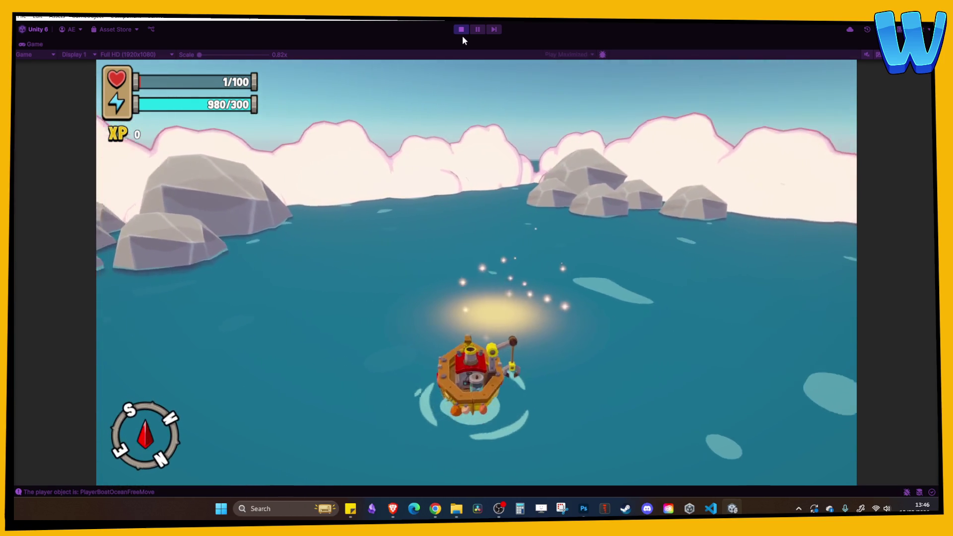
{"action": "key", "text": "a"}
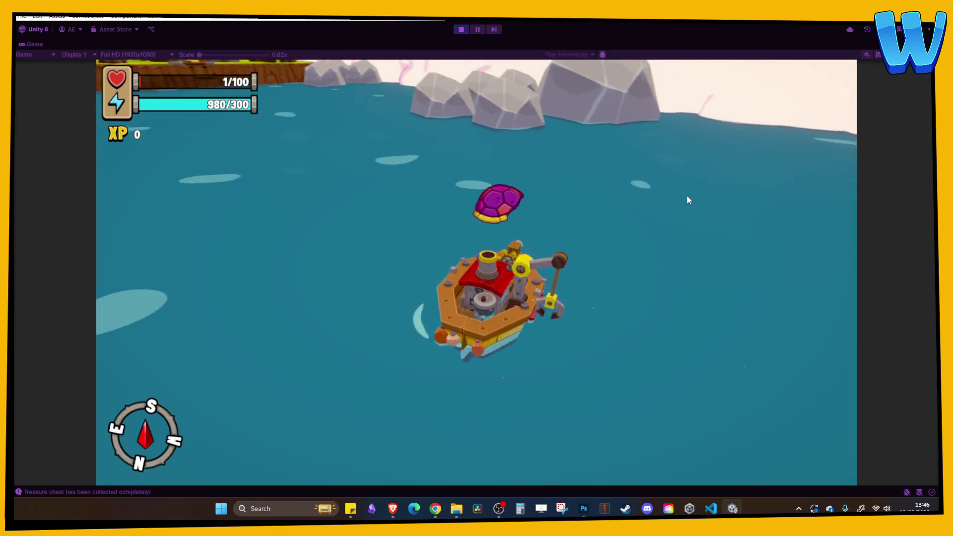
{"action": "key", "text": "i"}
{"action": "key", "text": "e"}
{"action": "key", "text": "e"}
{"action": "key", "text": "i"}
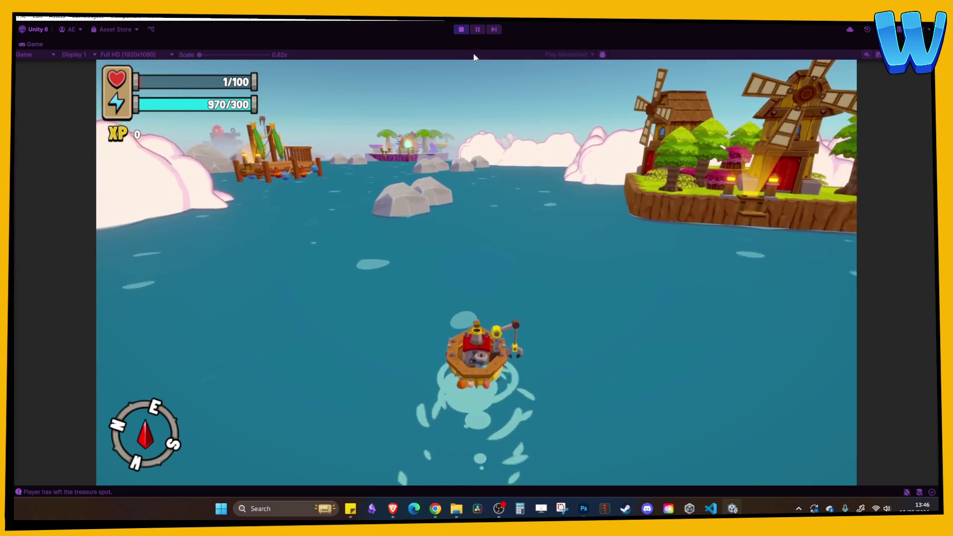
Step: Steer the boat toward the coral island and dock at Coral Atoll
{"action": "key", "text": "a"}
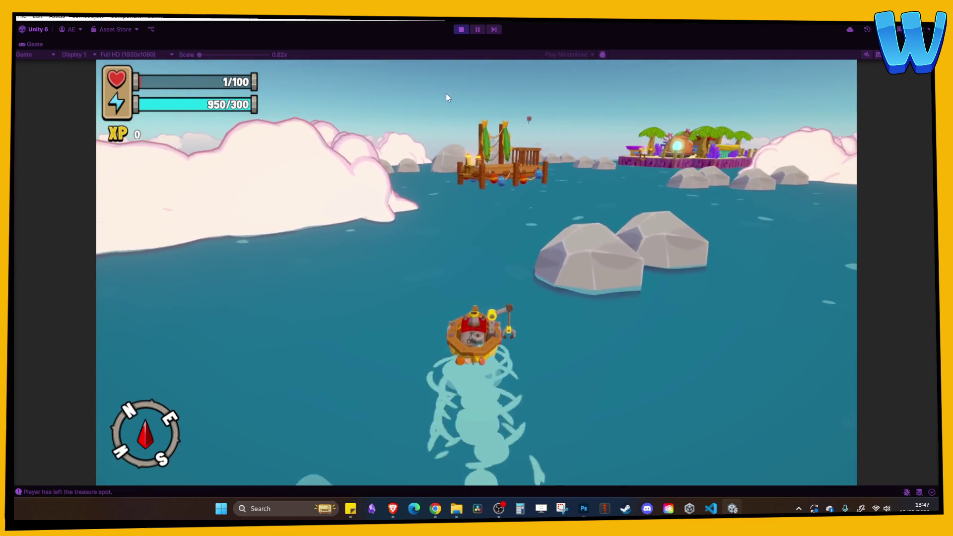
{"action": "key", "text": "d"}
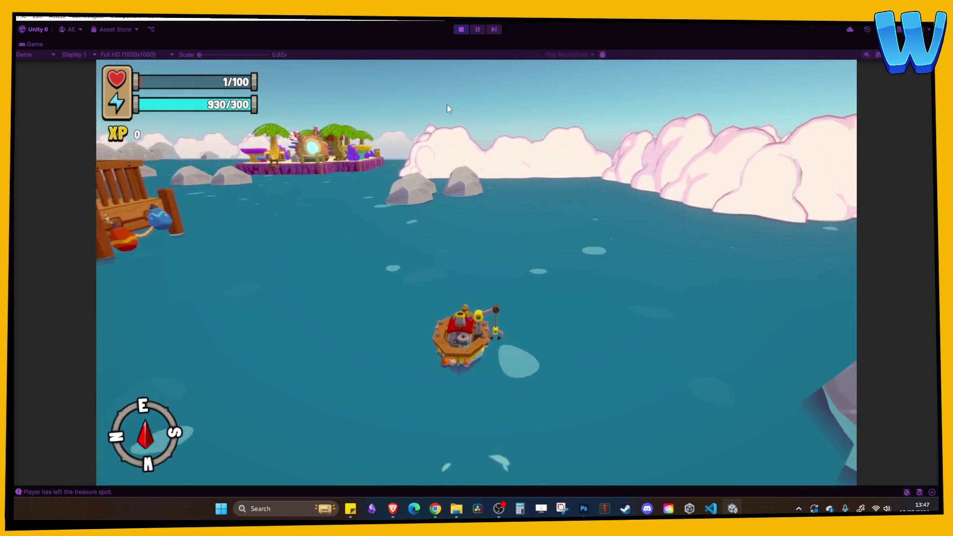
{"action": "key", "text": "a"}
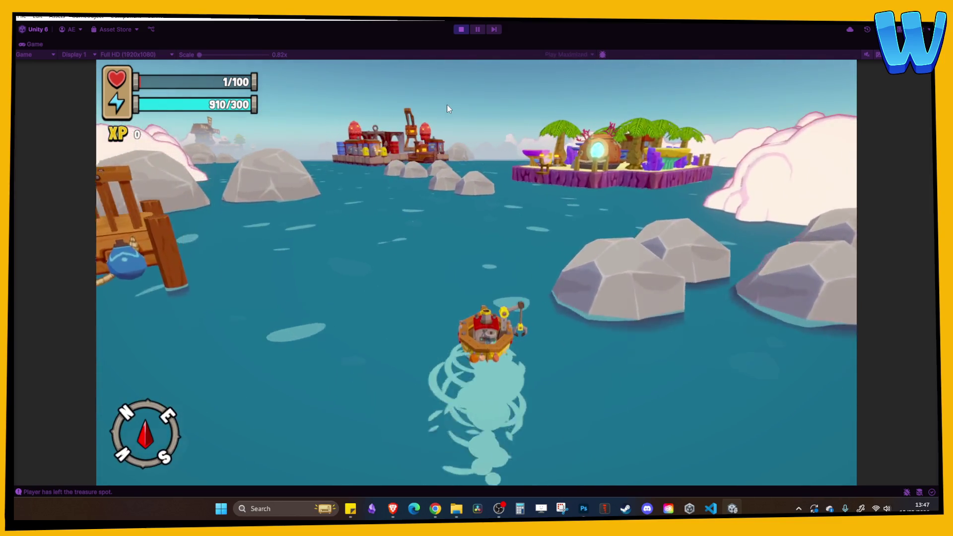
{"action": "key", "text": "d"}
{"action": "key", "text": "a"}
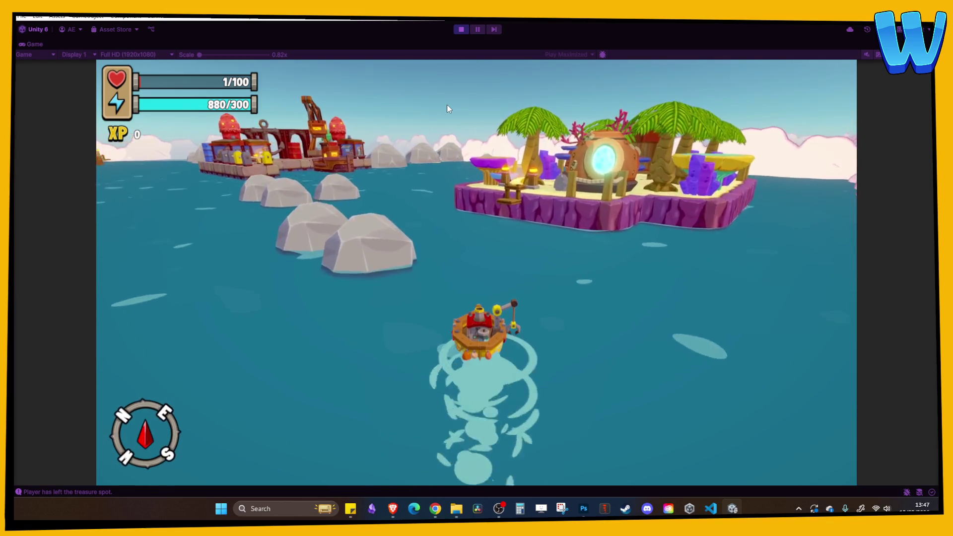
{"action": "key", "text": "d"}
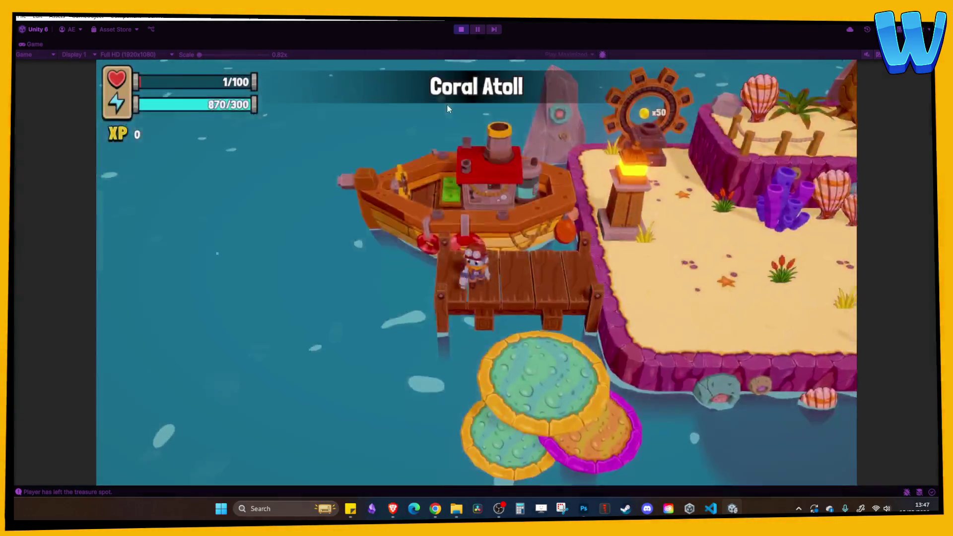
Step: Walk the character across the rope bridge and strike the Palm Tree
{"action": "key", "text": "d"}
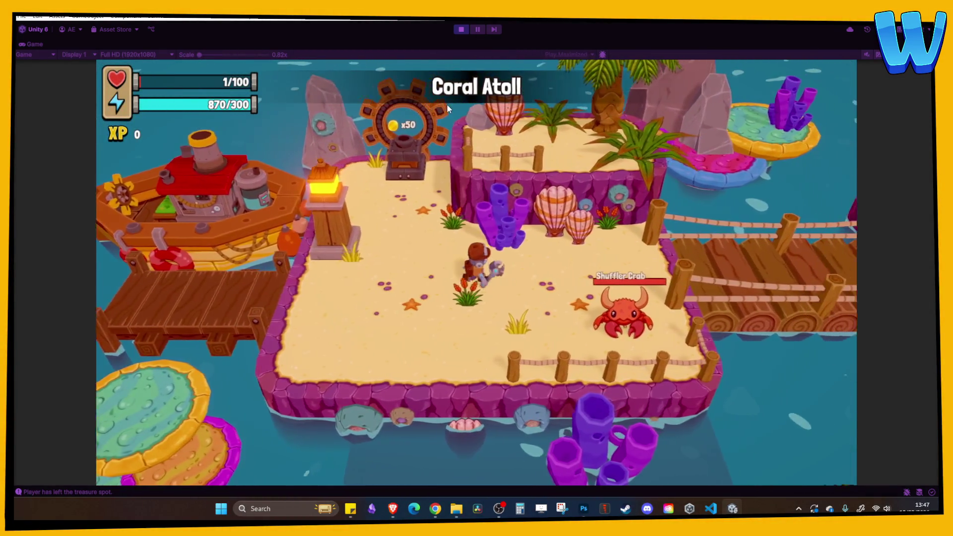
{"action": "key", "text": "d"}
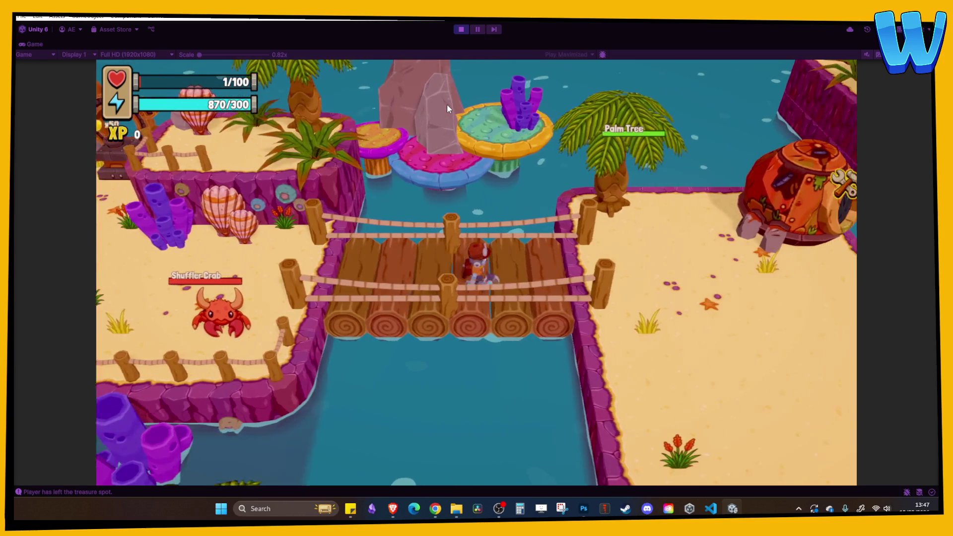
{"action": "key", "text": "w"}
{"action": "key", "text": "e"}
Step: Visit the Coral Cultivator, catch a fish at the Shallow Fish spot, then stop the play test
{"action": "key", "text": "d"}
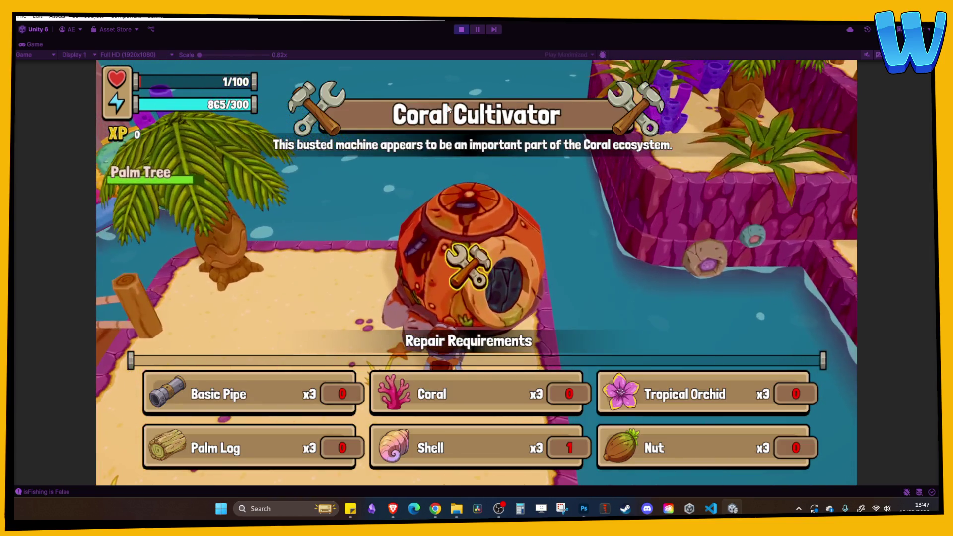
{"action": "key", "text": "s"}
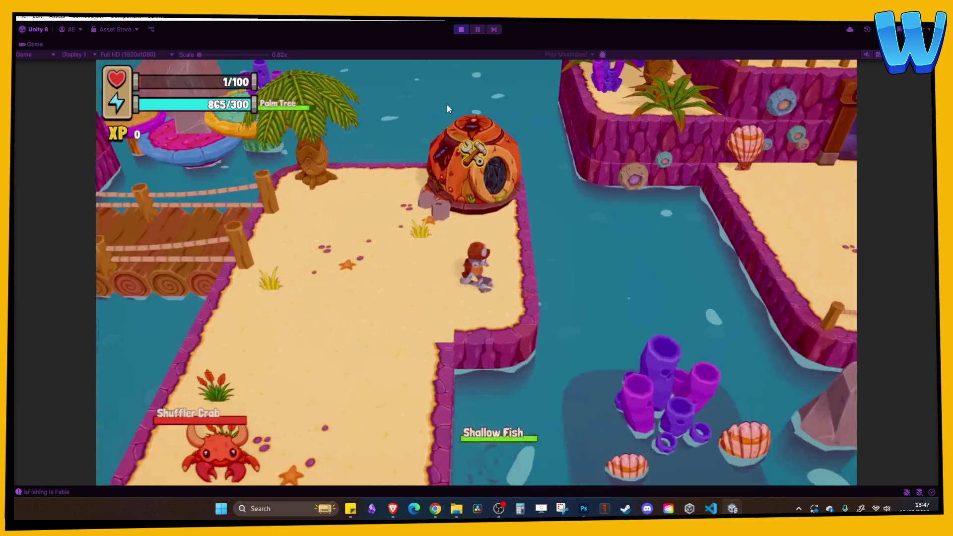
{"action": "key", "text": "a"}
{"action": "key", "text": "s"}
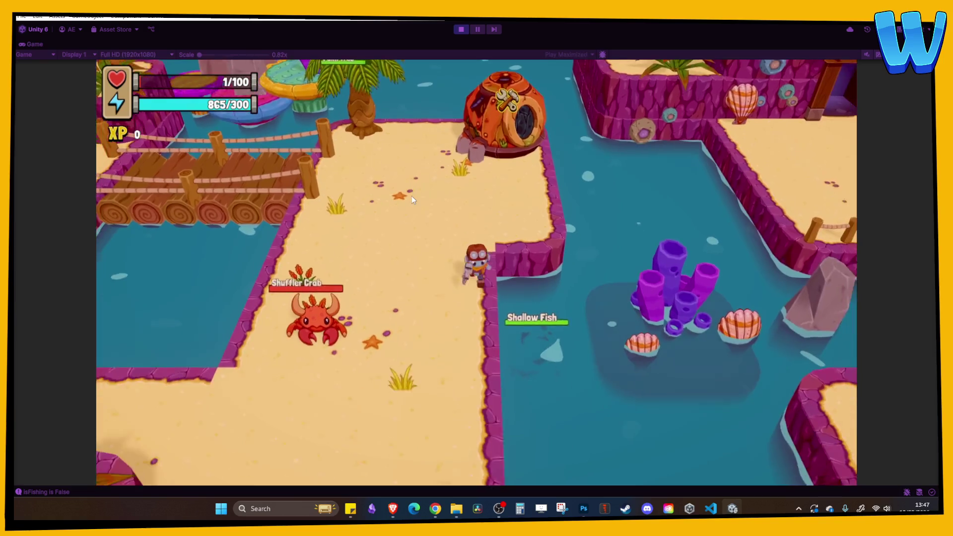
{"action": "key", "text": "e"}
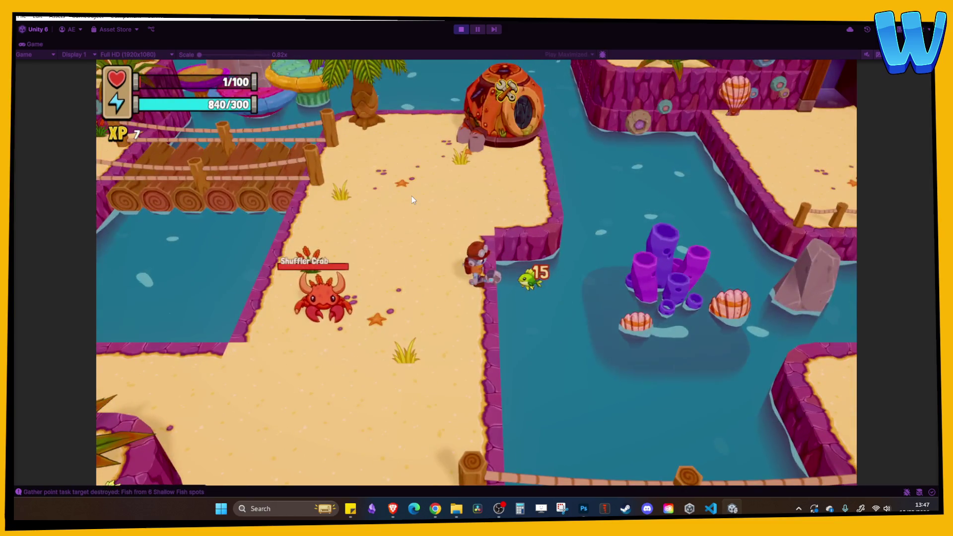
{"action": "key", "text": "s"}
{"action": "key", "text": "s"}
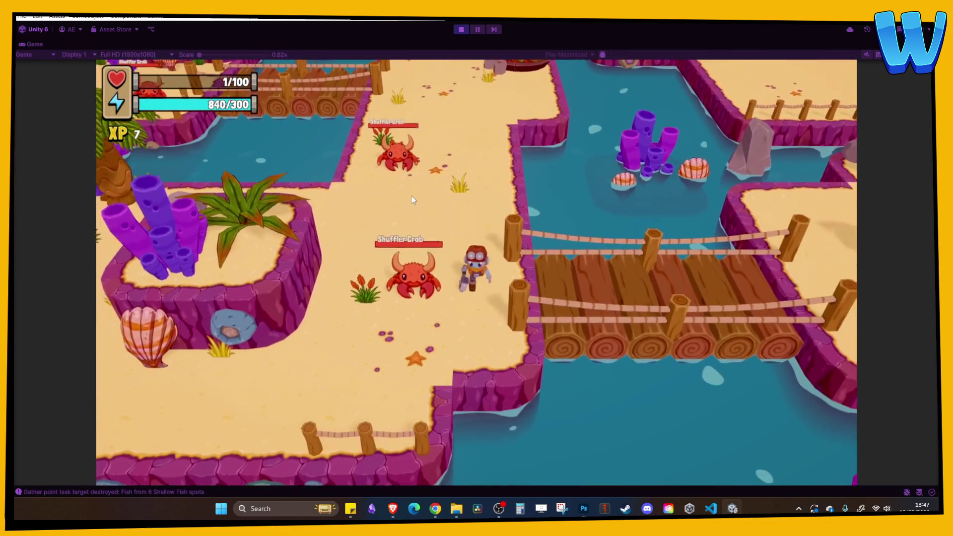
{"action": "left_click", "coordinate": [462, 30]}
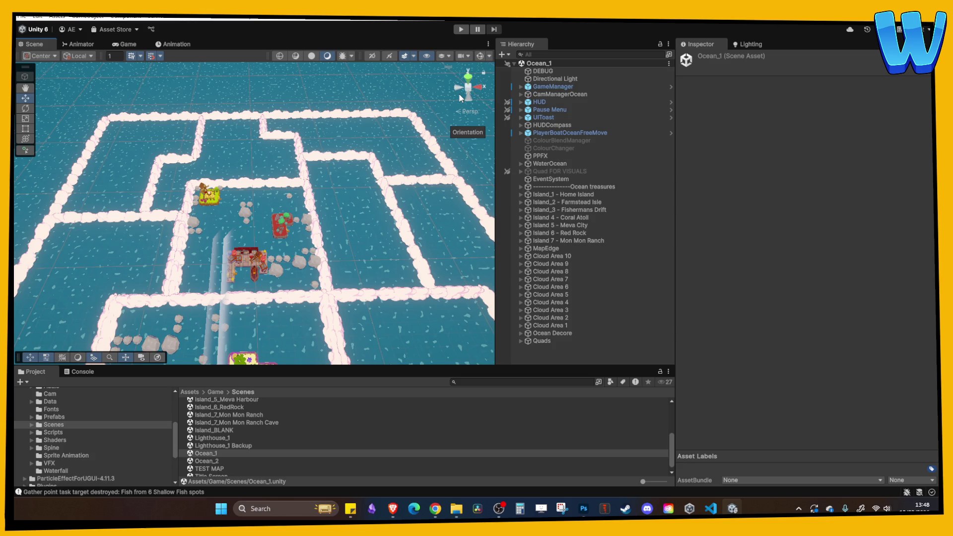
Step: Zoom the Scene view in and back out to reframe the Ocean_1 island map
{"action": "scroll", "coordinate": [298, 217], "scroll_direction": "up", "scroll_amount": 5}
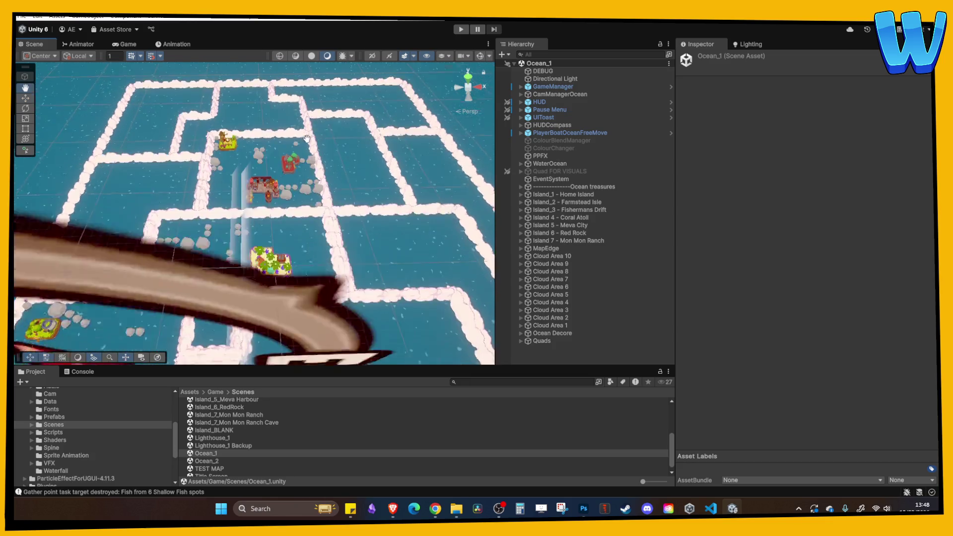
{"action": "scroll", "coordinate": [298, 217], "scroll_direction": "down", "scroll_amount": 5}
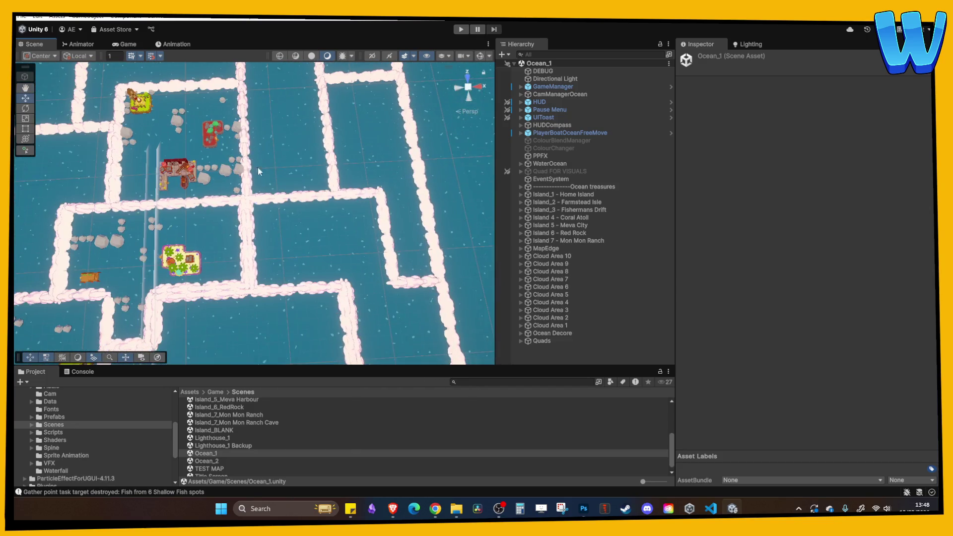
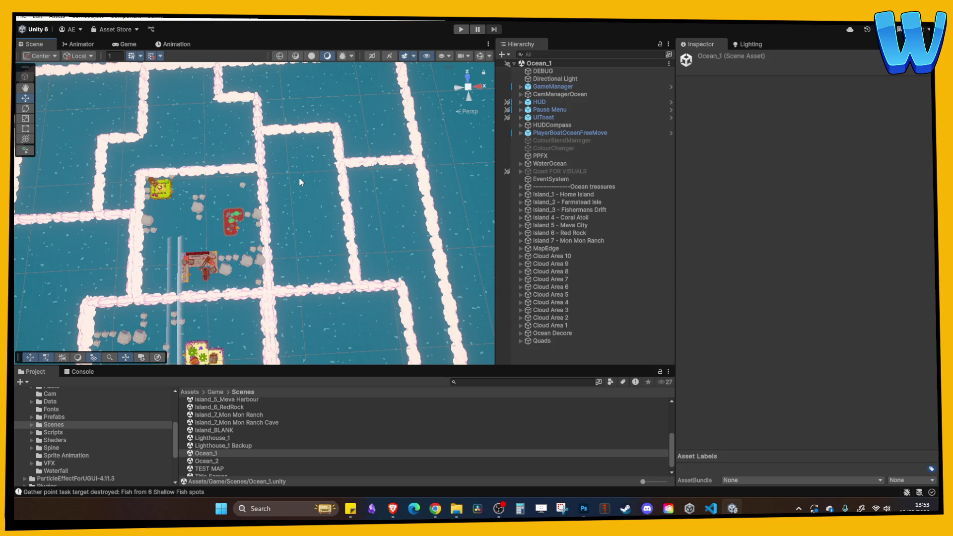
Step: Load the Lighthouse_1 scene from the Scenes folder and enter Play mode
{"action": "mouse_move", "coordinate": [299, 177]}
{"action": "left_mouse_down"}
{"action": "mouse_move", "coordinate": [234, 252]}
{"action": "mouse_move", "coordinate": [227, 246]}
{"action": "mouse_move", "coordinate": [270, 221]}
{"action": "left_mouse_up"}
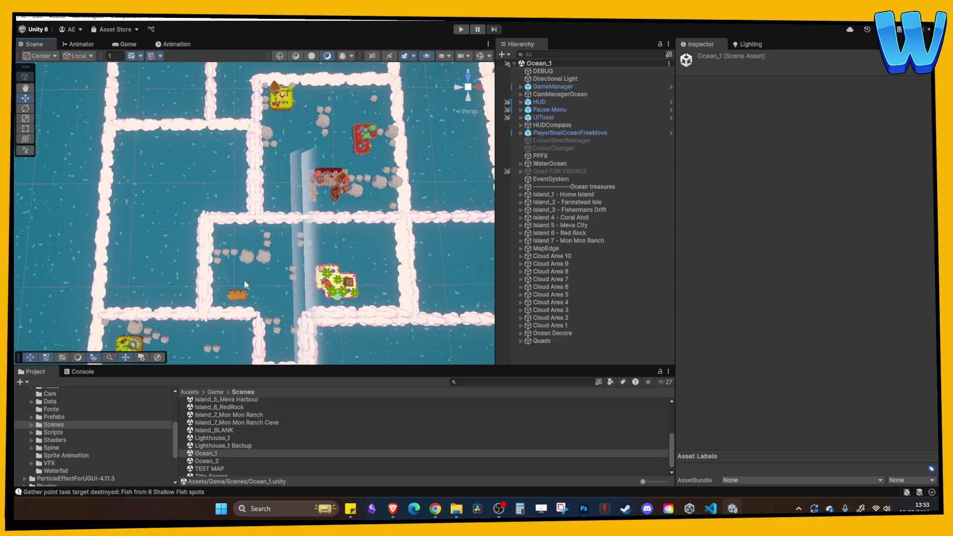
{"action": "scroll", "coordinate": [81, 427], "scroll_direction": "up", "scroll_amount": 3}
{"action": "scroll", "coordinate": [84, 427], "scroll_direction": "down", "scroll_amount": 3}
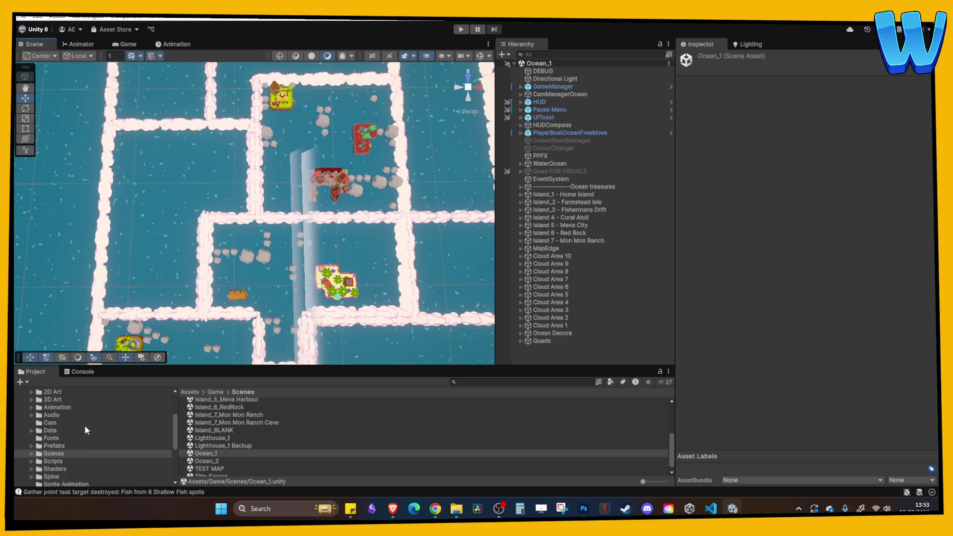
{"action": "scroll", "coordinate": [85, 425], "scroll_direction": "down", "scroll_amount": 2}
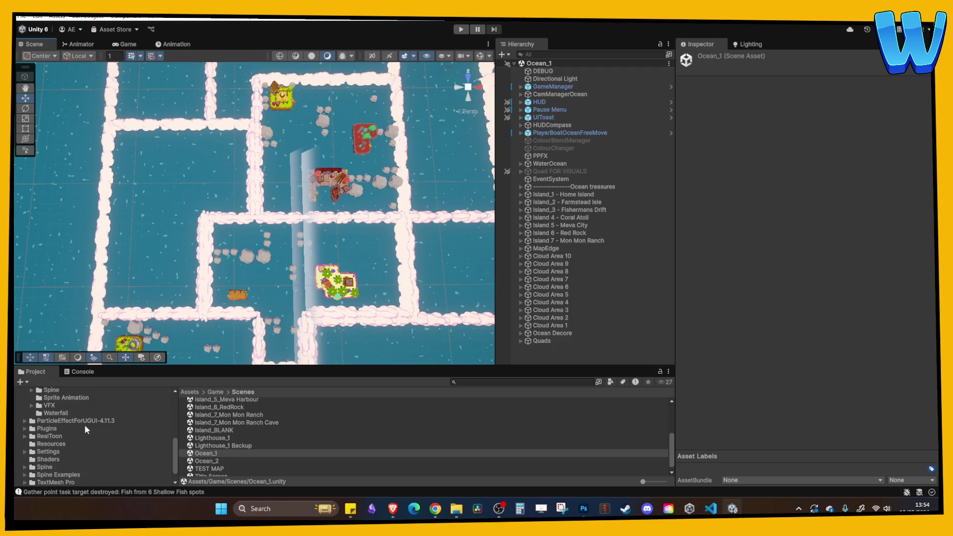
{"action": "scroll", "coordinate": [77, 428], "scroll_direction": "down", "scroll_amount": 1}
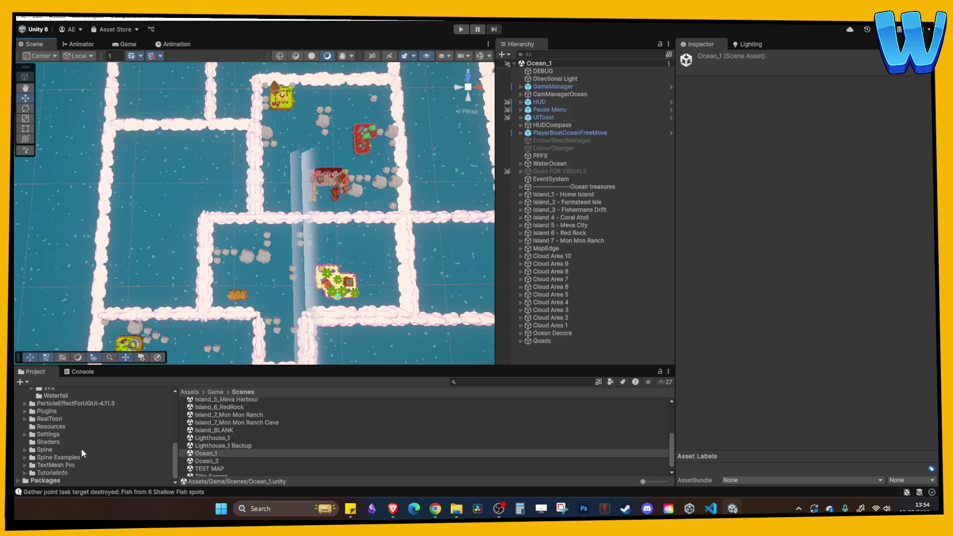
{"action": "scroll", "coordinate": [81, 448], "scroll_direction": "up", "scroll_amount": 10}
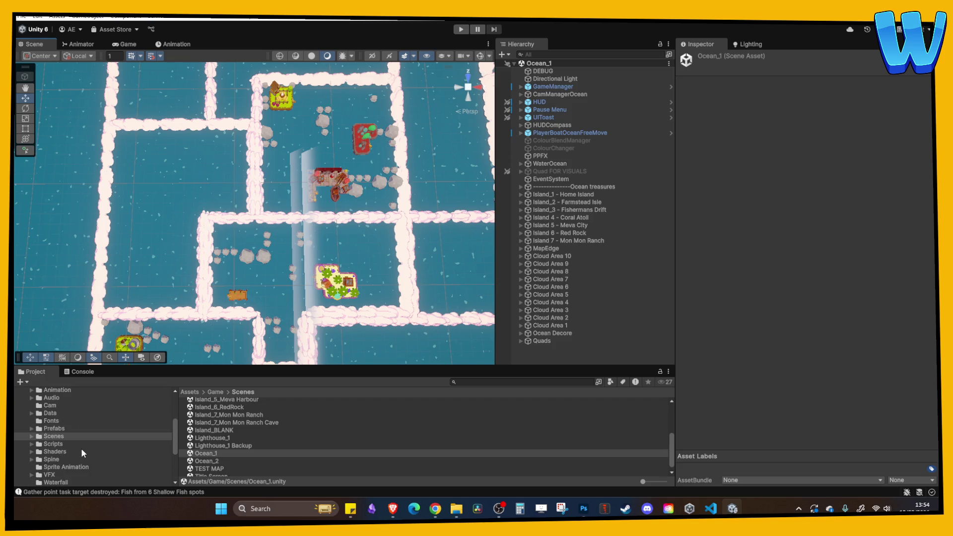
{"action": "scroll", "coordinate": [81, 447], "scroll_direction": "down", "scroll_amount": 1}
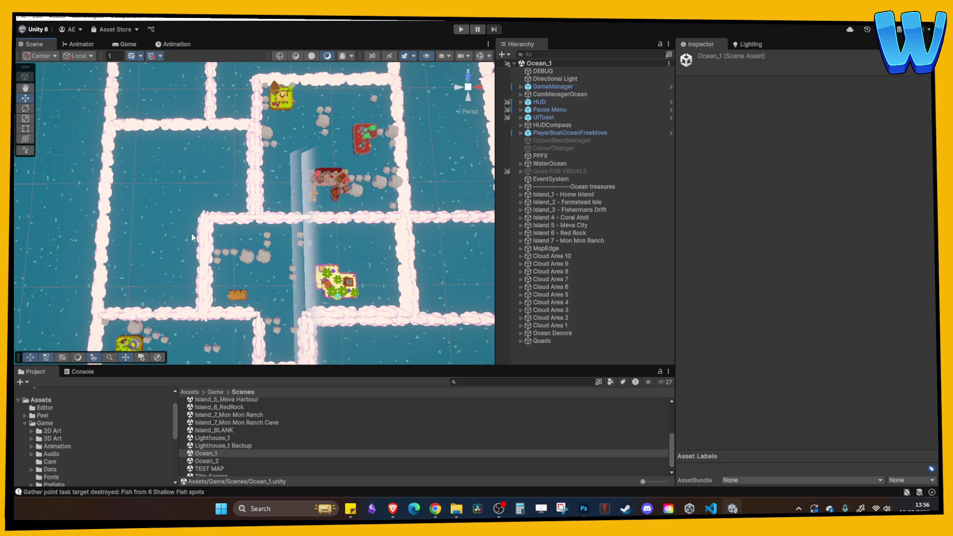
{"action": "double_click", "coordinate": [229, 438]}
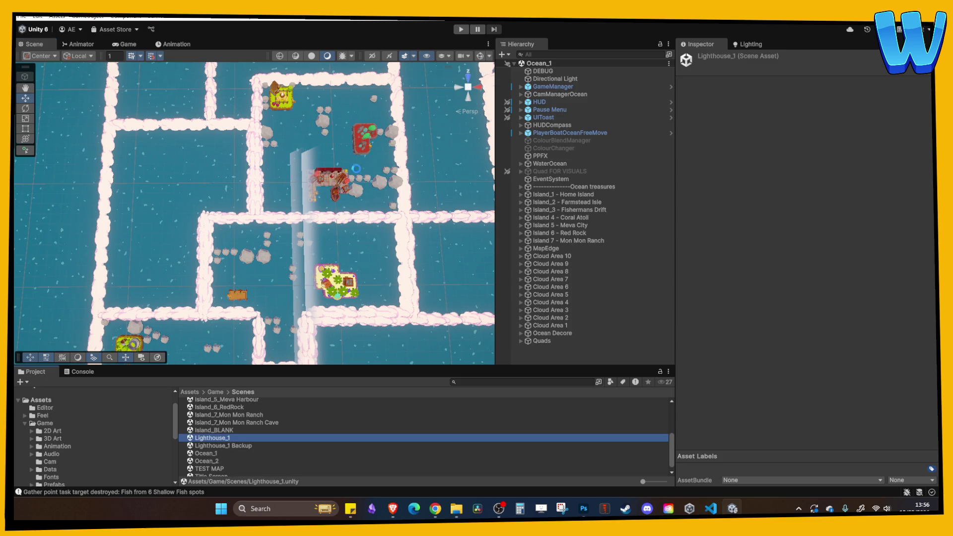
{"action": "left_click", "coordinate": [458, 31]}
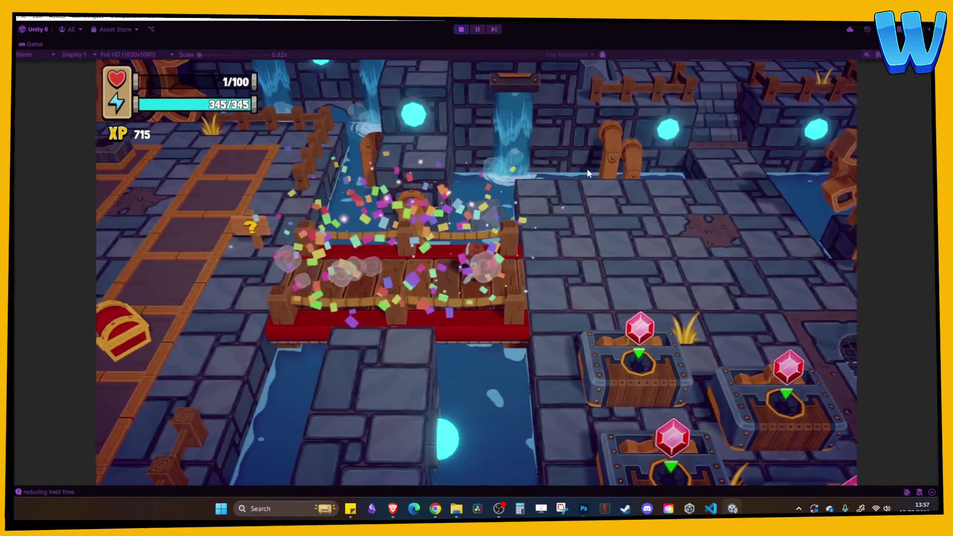
Step: Walk east past the crafting stations and gear machine, and repair the broken bridge
{"action": "key", "text": "a"}
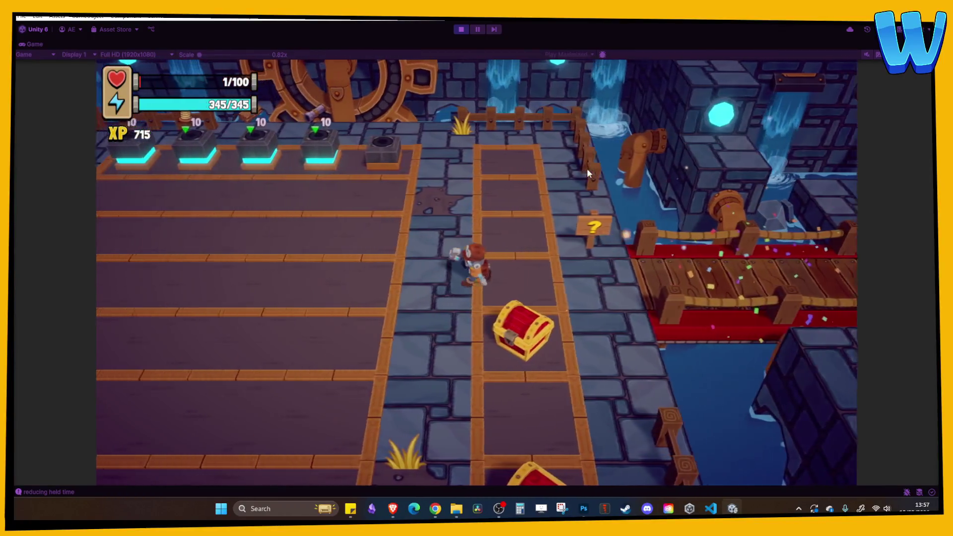
{"action": "key", "text": "w"}
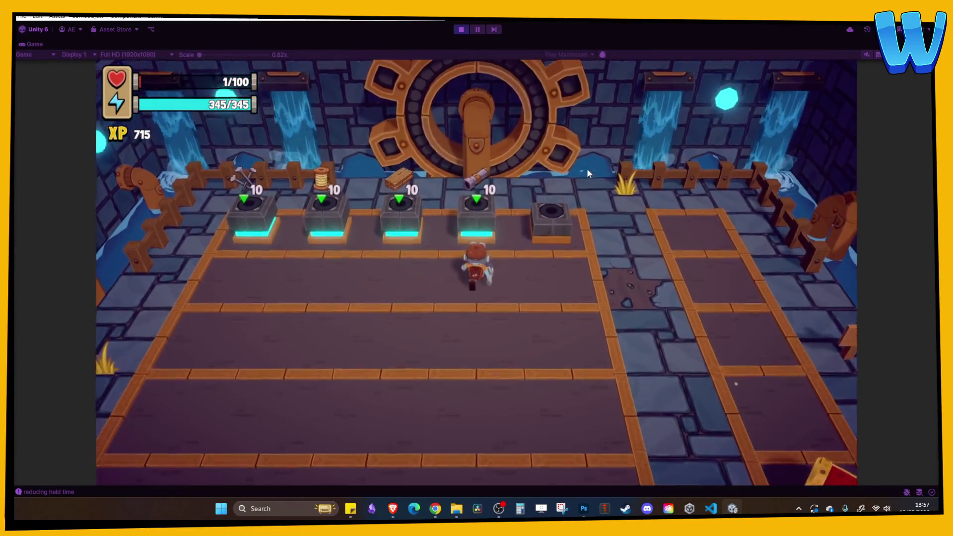
{"action": "key", "text": "d"}
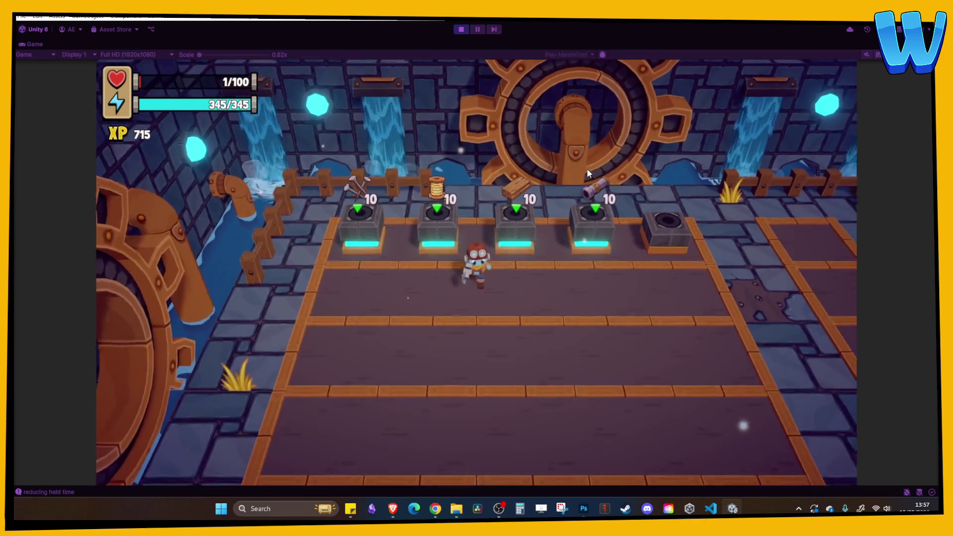
{"action": "key", "text": "d"}
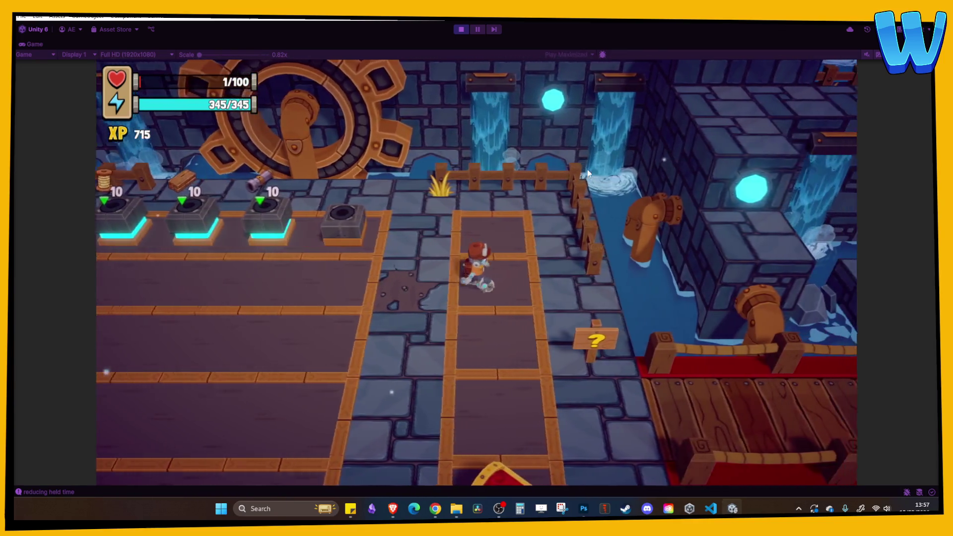
{"action": "key", "text": "d"}
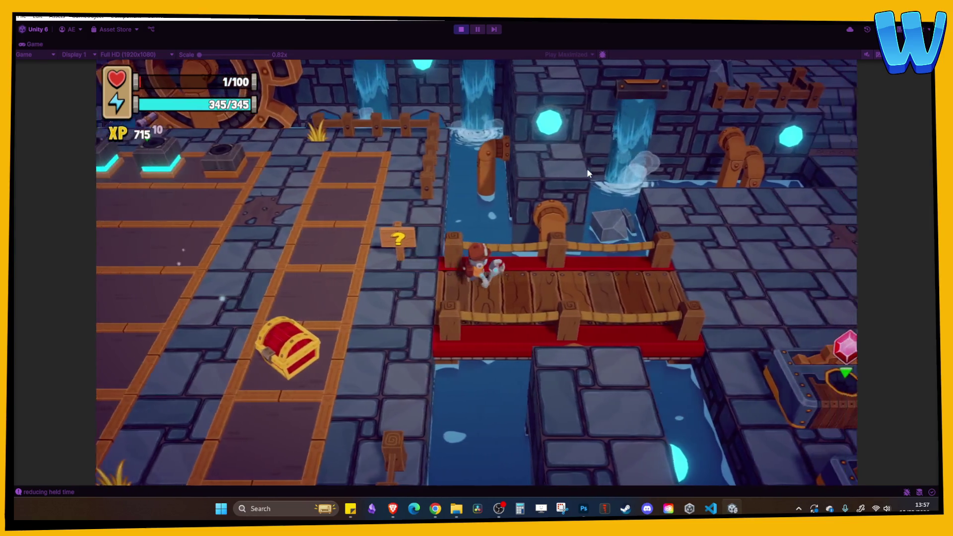
{"action": "key", "text": "d"}
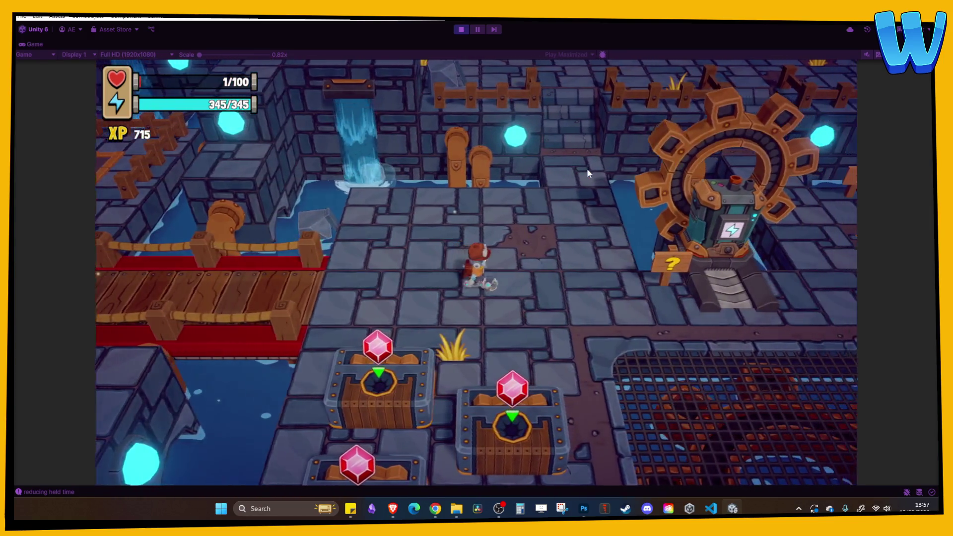
{"action": "key", "text": "d"}
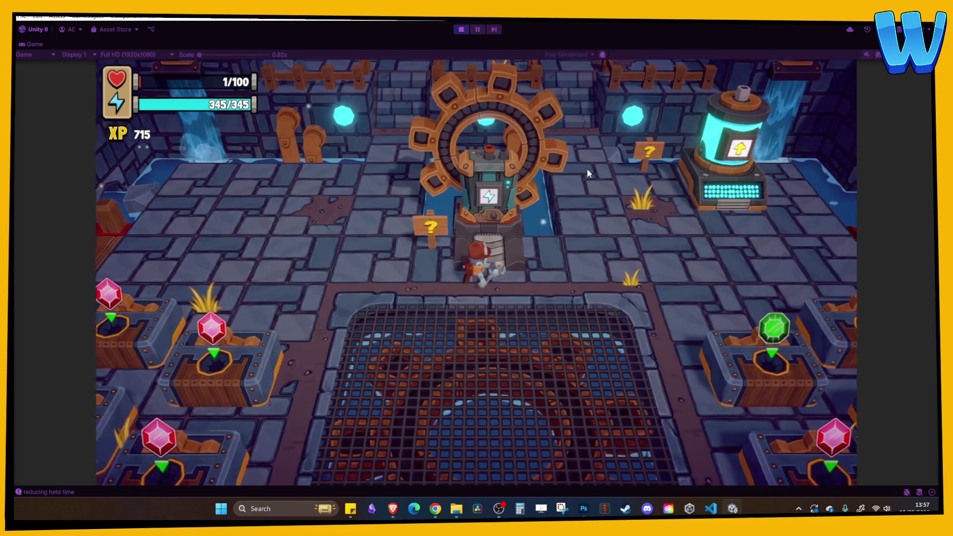
{"action": "key", "text": "d"}
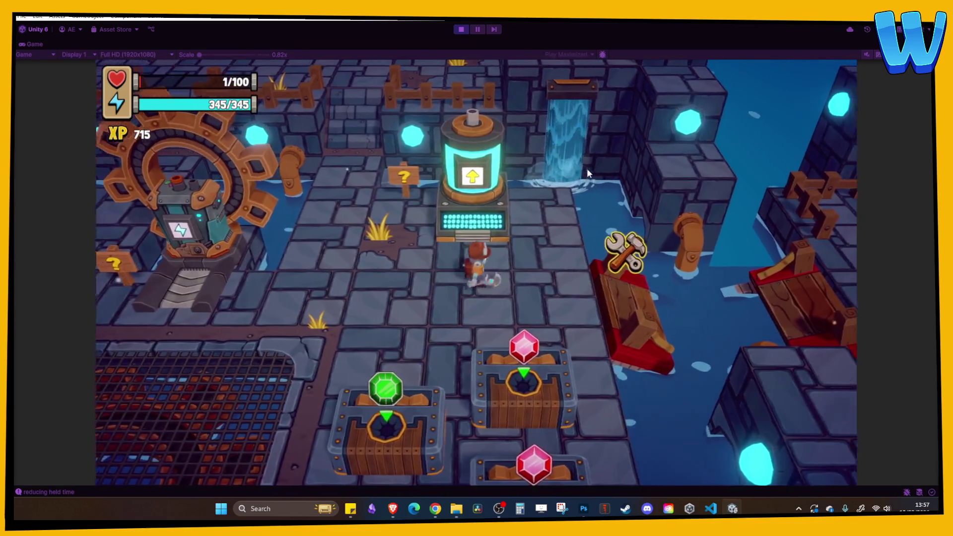
{"action": "key", "text": "e"}
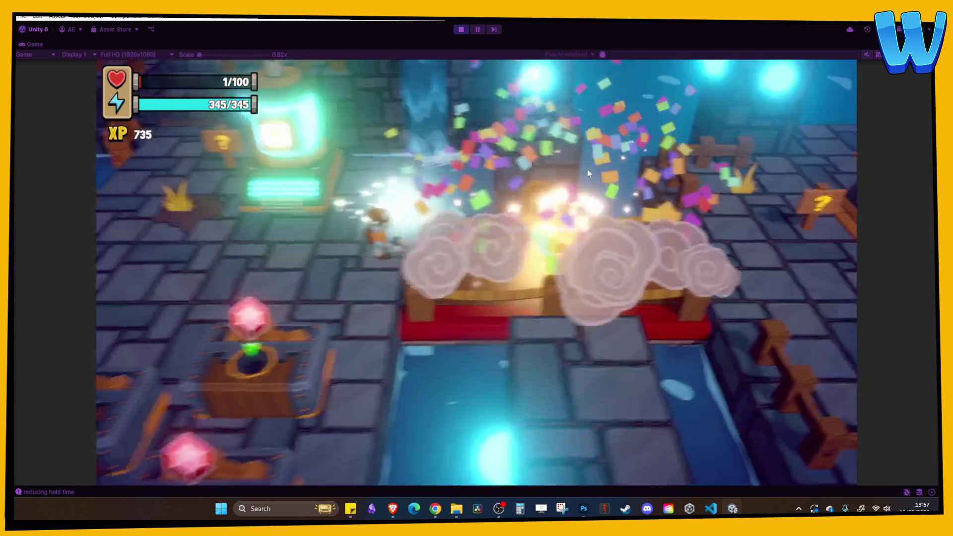
Step: Rebuild the Island Tree and upgrade it to level 2
{"action": "key", "text": "d"}
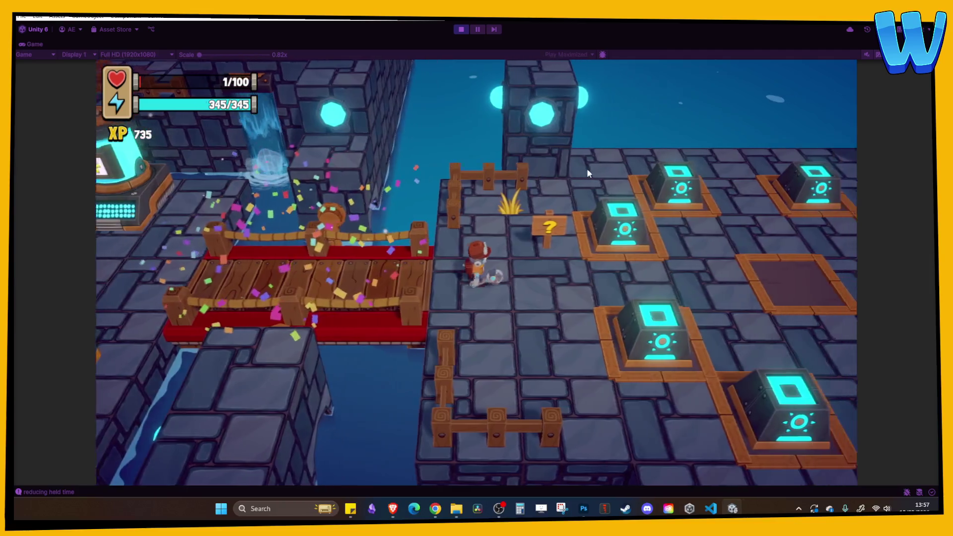
{"action": "key", "text": "w"}
{"action": "key", "text": "e"}
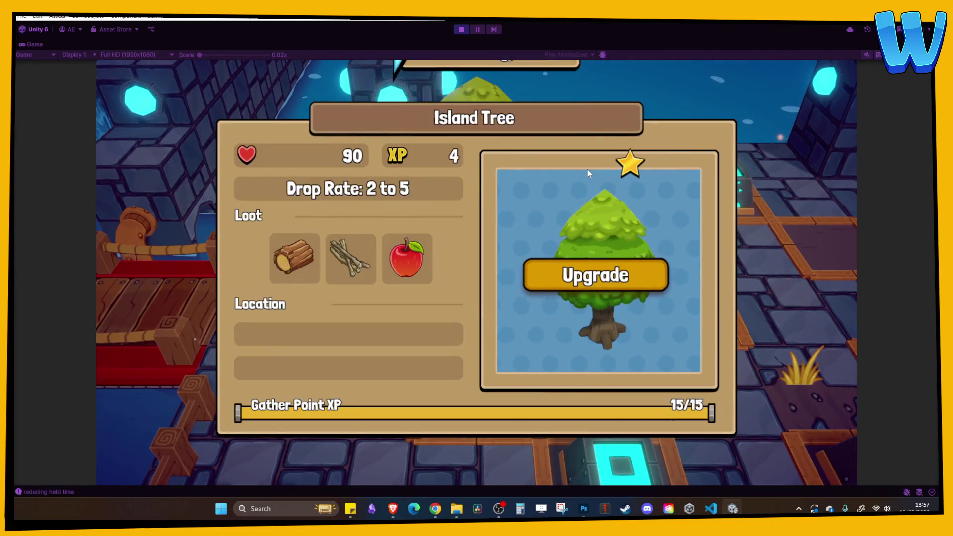
{"action": "key", "text": "e"}
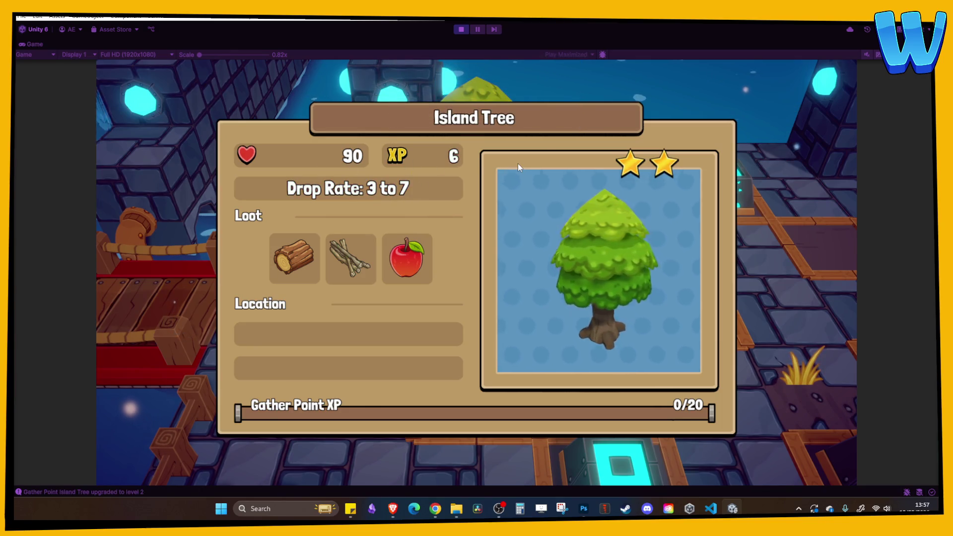
{"action": "key", "text": "Escape"}
Step: Rebuild the Palm Tree, close its info panel and inventory, and stop Play mode
{"action": "key", "text": "d"}
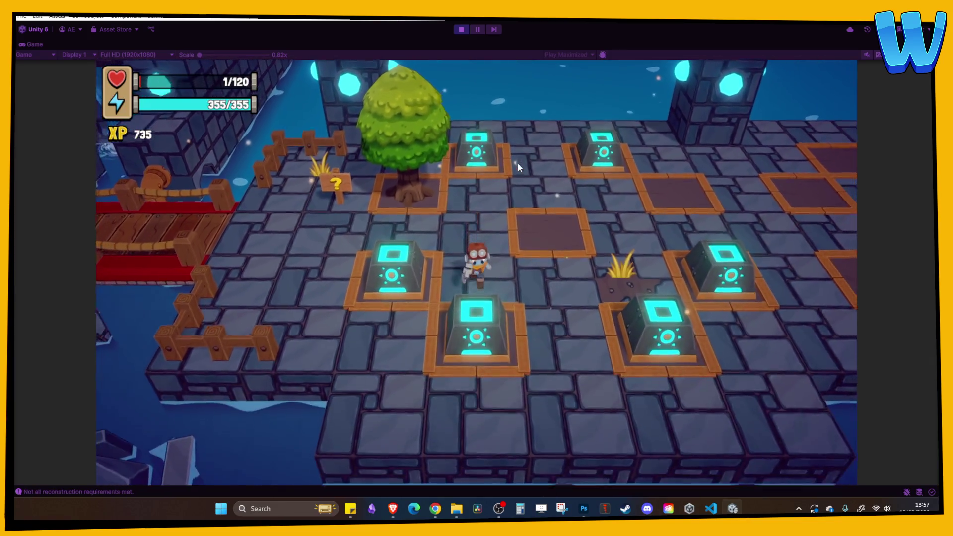
{"action": "key", "text": "d"}
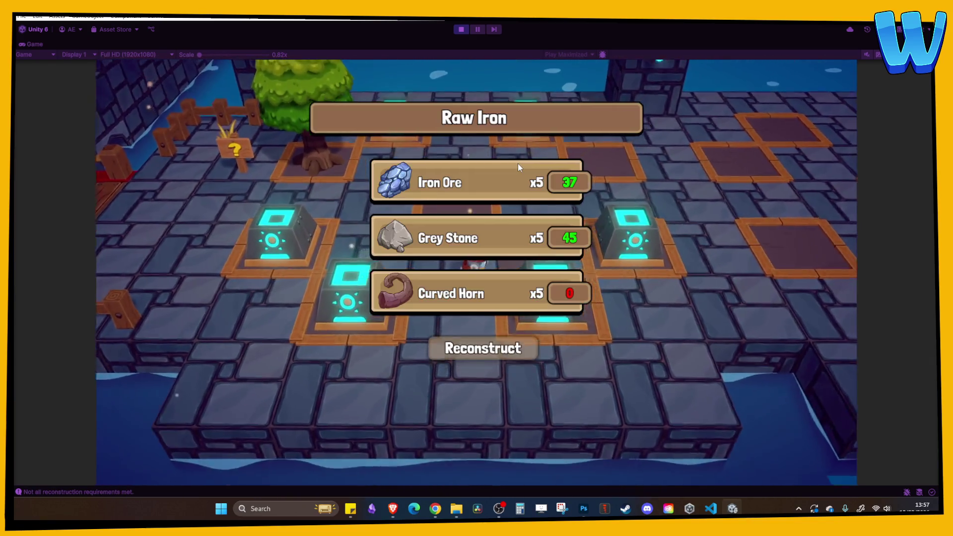
{"action": "key", "text": "w"}
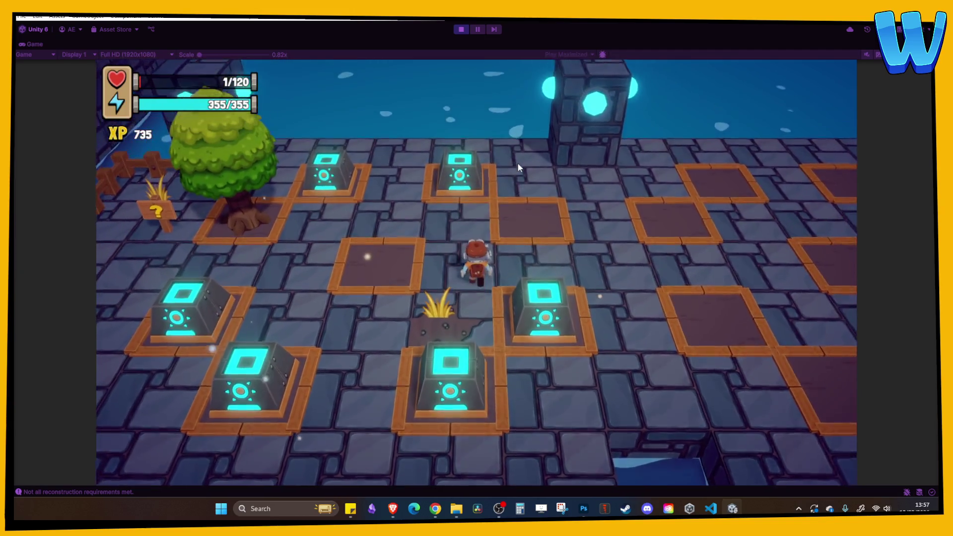
{"action": "key", "text": "a"}
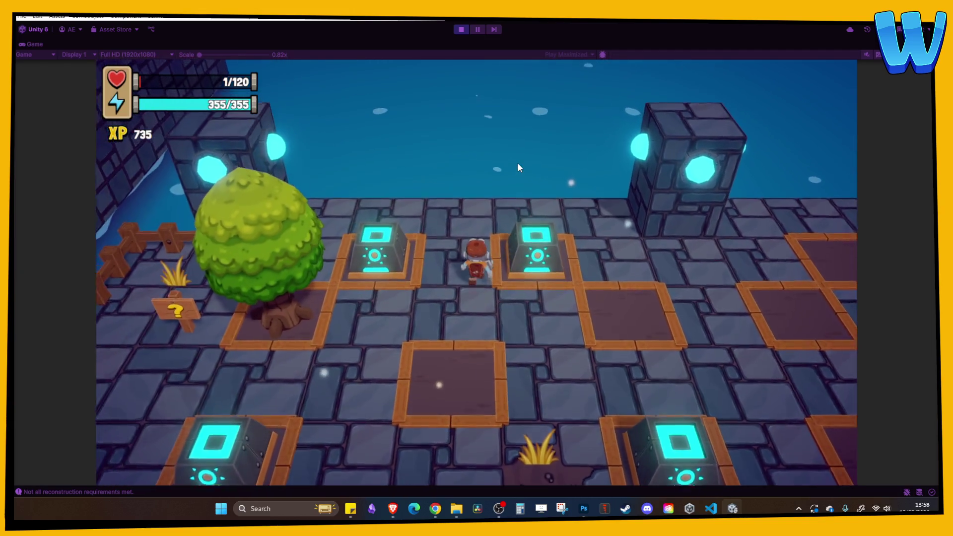
{"action": "key", "text": "e"}
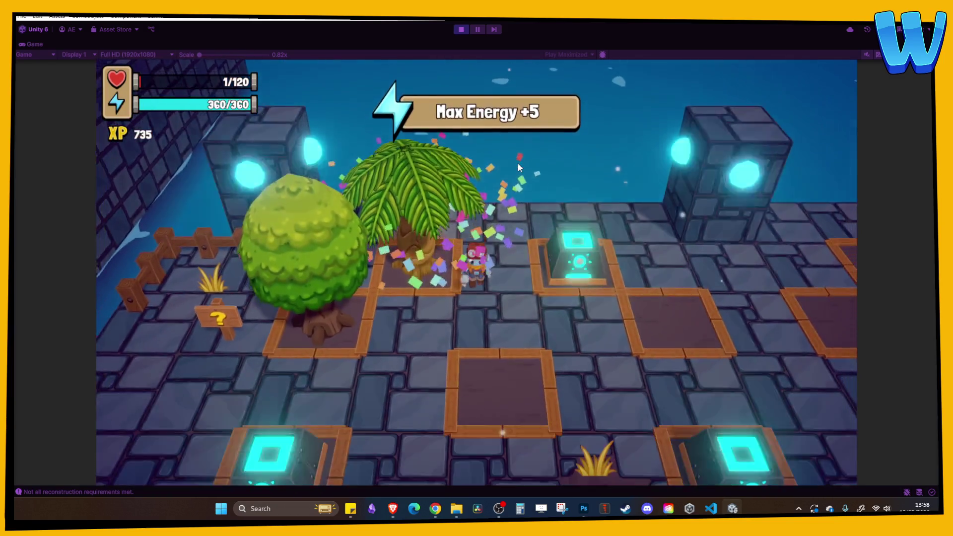
{"action": "key", "text": "e"}
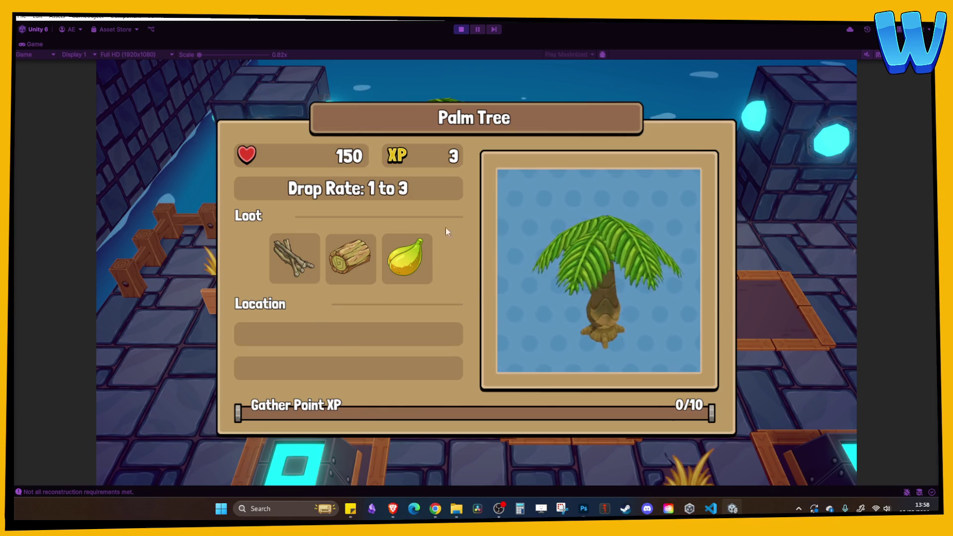
{"action": "left_click", "coordinate": [723, 129]}
{"action": "key", "text": "Escape"}
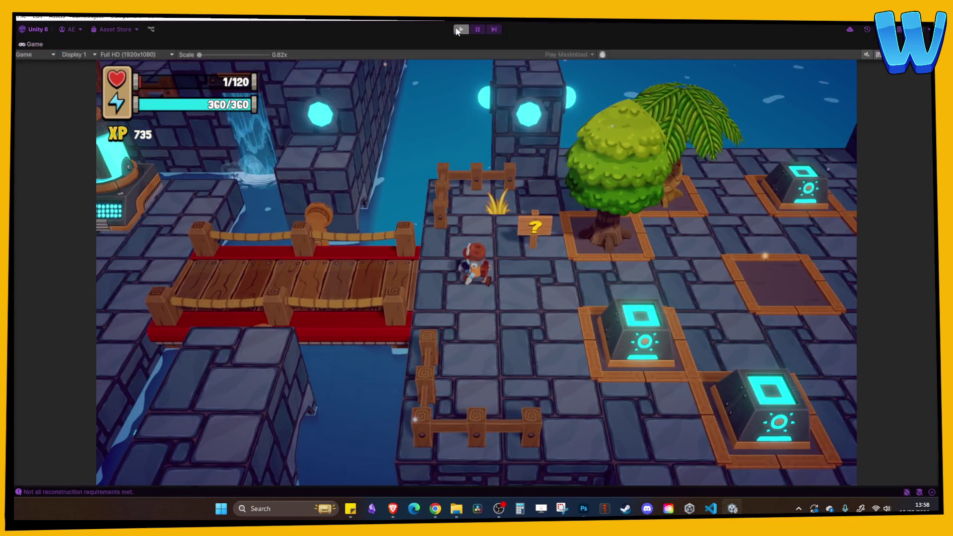
{"action": "left_click", "coordinate": [461, 29]}
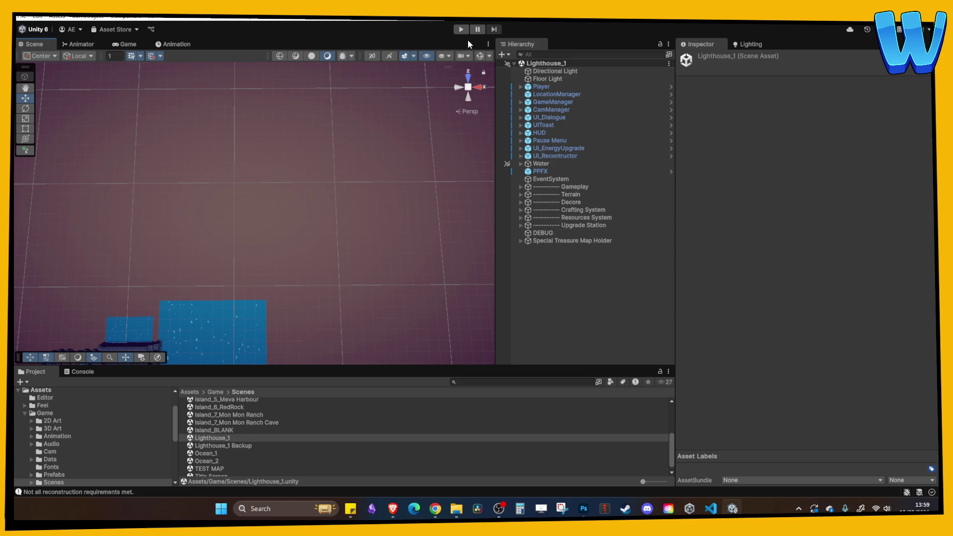
Step: Orbit the Scene view toward the stone courtyard, then select the Island_BLANK scene asset
{"action": "mouse_move", "coordinate": [238, 287]}
{"action": "left_mouse_down"}
{"action": "mouse_move", "coordinate": [304, 213]}
{"action": "mouse_move", "coordinate": [302, 243]}
{"action": "mouse_move", "coordinate": [330, 160]}
{"action": "mouse_move", "coordinate": [266, 234]}
{"action": "mouse_move", "coordinate": [343, 210]}
{"action": "mouse_move", "coordinate": [303, 278]}
{"action": "left_mouse_up"}
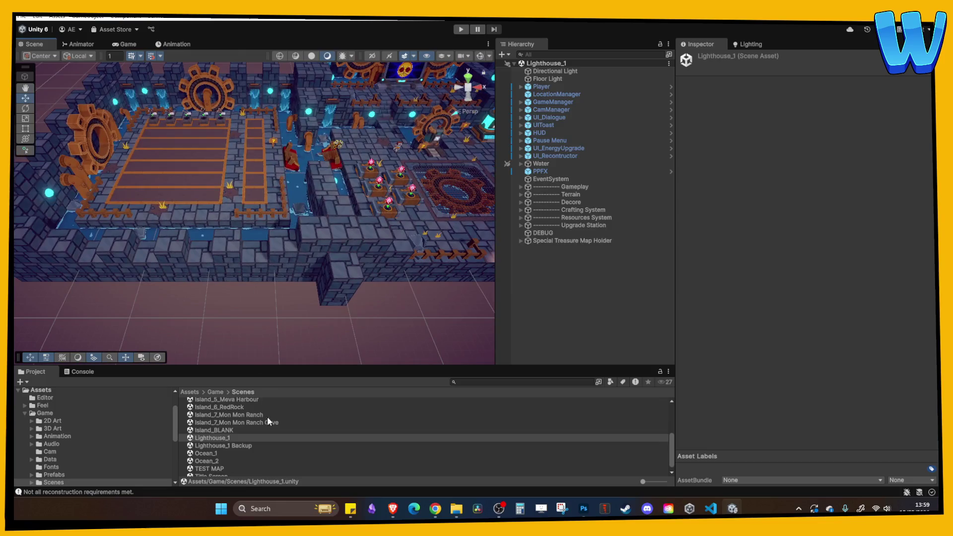
{"action": "left_click", "coordinate": [224, 430]}
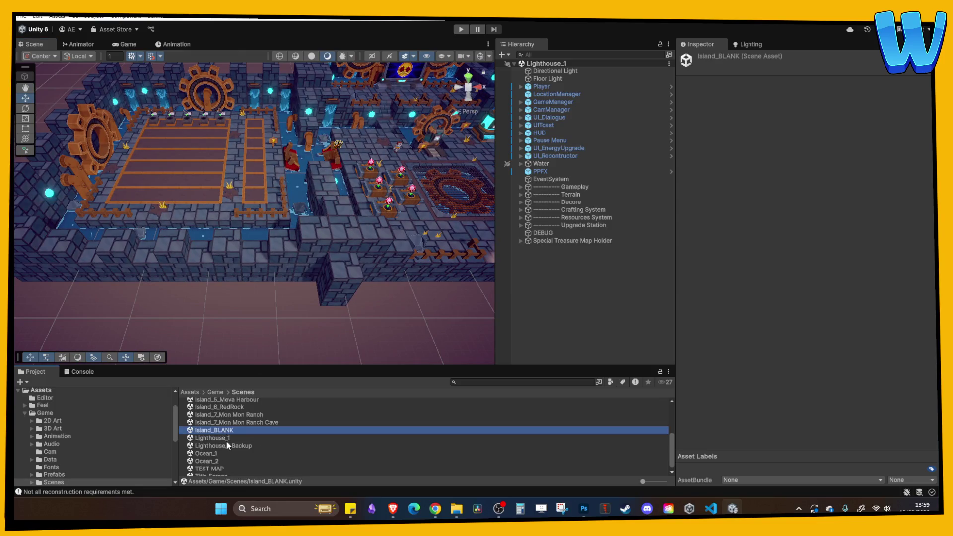
Step: Load Island_3_Fishermans Drift, then switch to the Island_4_Coral Blossom Atoll scene
{"action": "scroll", "coordinate": [227, 443], "scroll_direction": "down", "scroll_amount": 1}
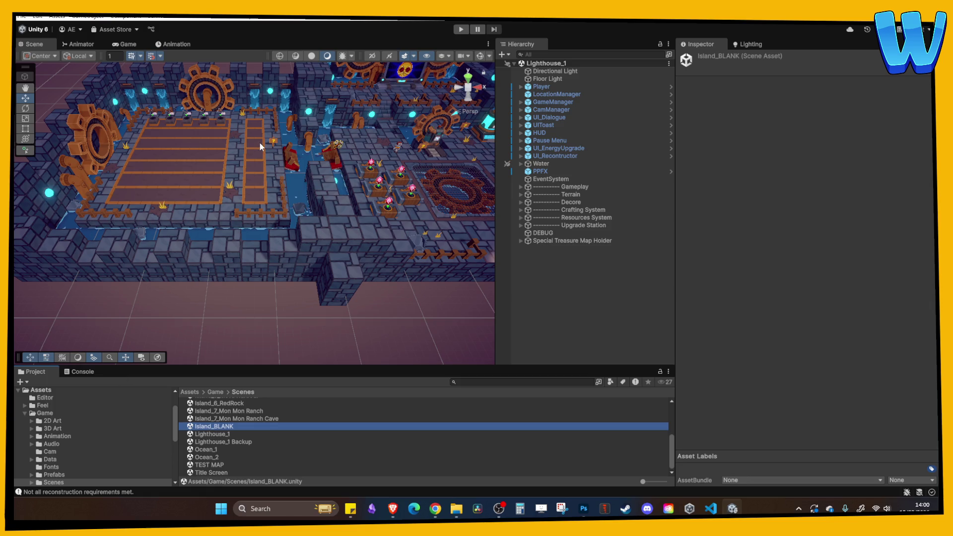
{"action": "left_click", "coordinate": [320, 144]}
{"action": "scroll", "coordinate": [248, 360], "scroll_direction": "down", "scroll_amount": 2}
{"action": "scroll", "coordinate": [244, 412], "scroll_direction": "up", "scroll_amount": 5}
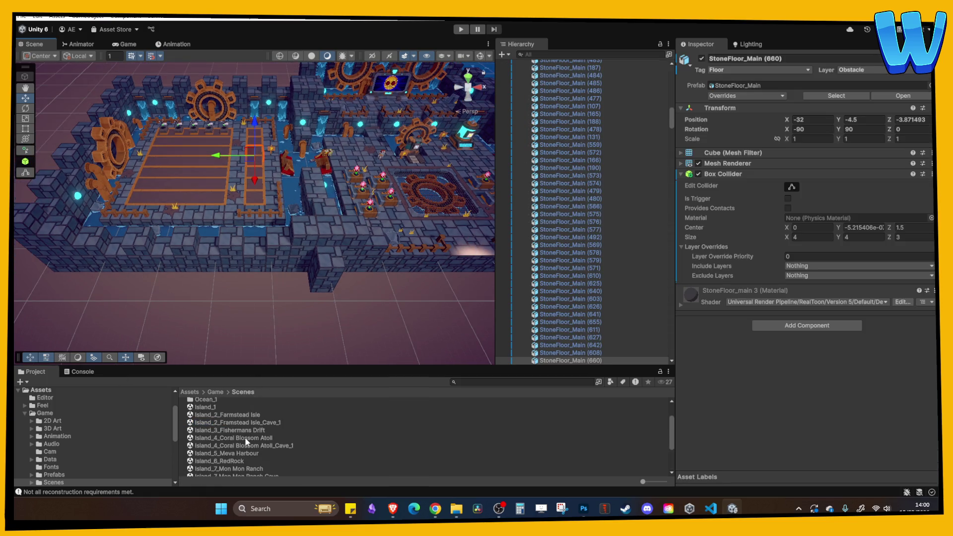
{"action": "left_click", "coordinate": [244, 438]}
{"action": "left_click", "coordinate": [242, 430]}
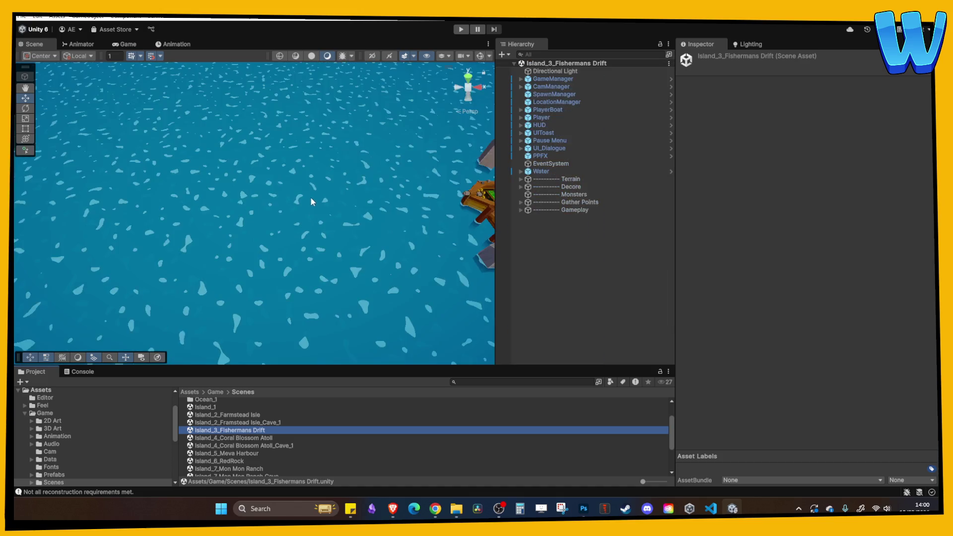
{"action": "scroll", "coordinate": [229, 242], "scroll_direction": "up", "scroll_amount": 5}
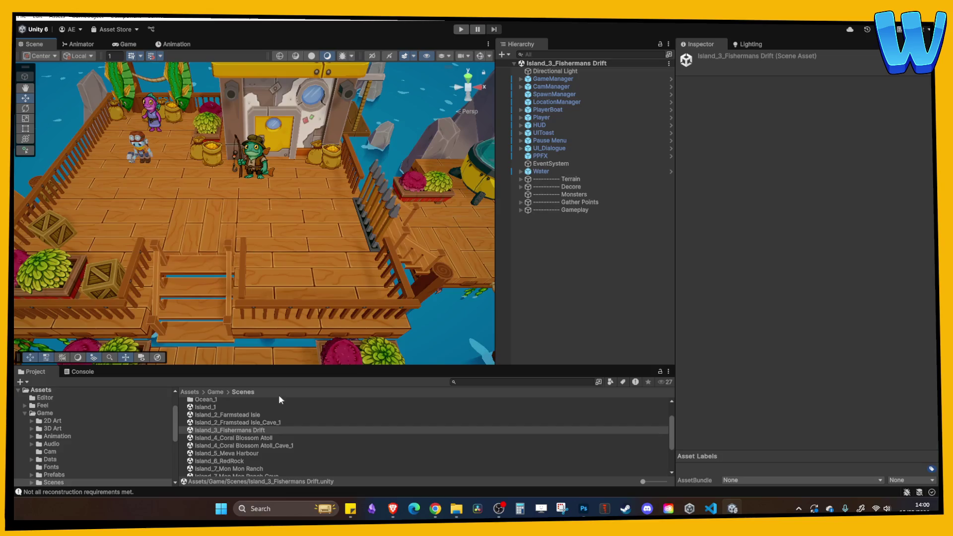
{"action": "double_click", "coordinate": [258, 437]}
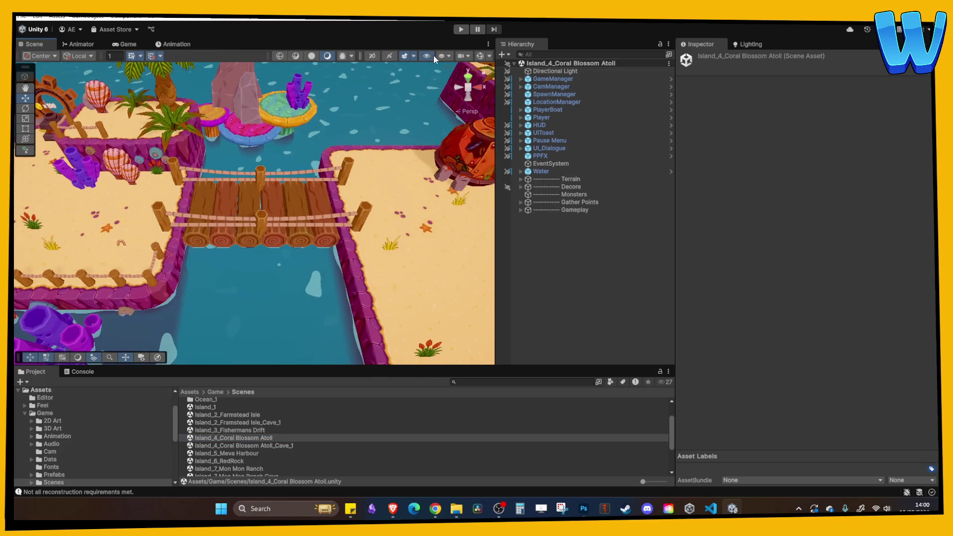
Step: Enter Play mode, walk to the notice board and view the Coral Blossom Atoll quest board
{"action": "left_click", "coordinate": [461, 29]}
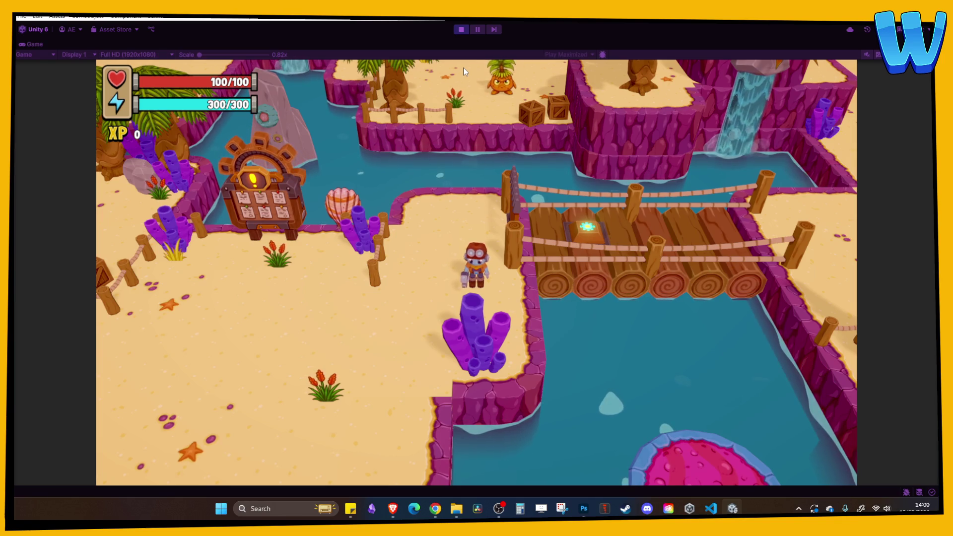
{"action": "key", "text": "a"}
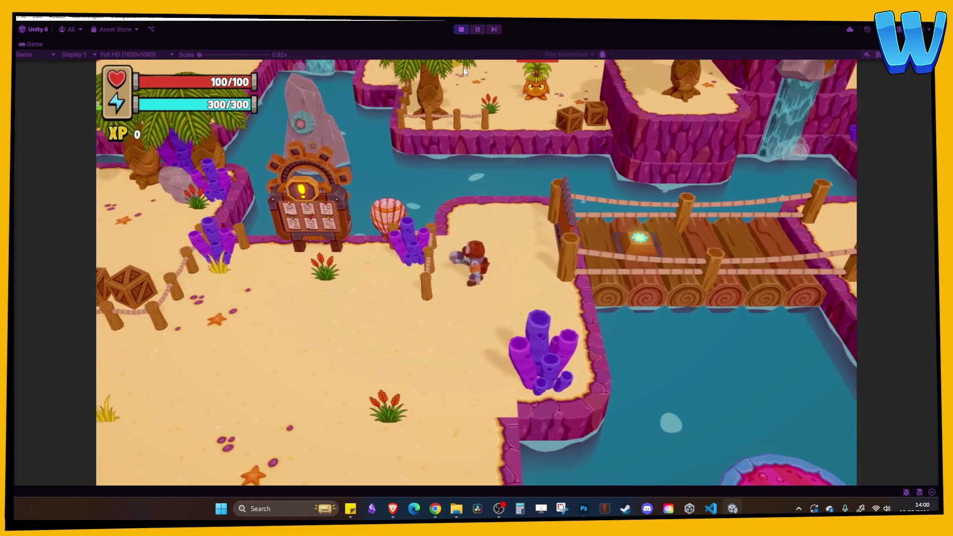
{"action": "key", "text": "a"}
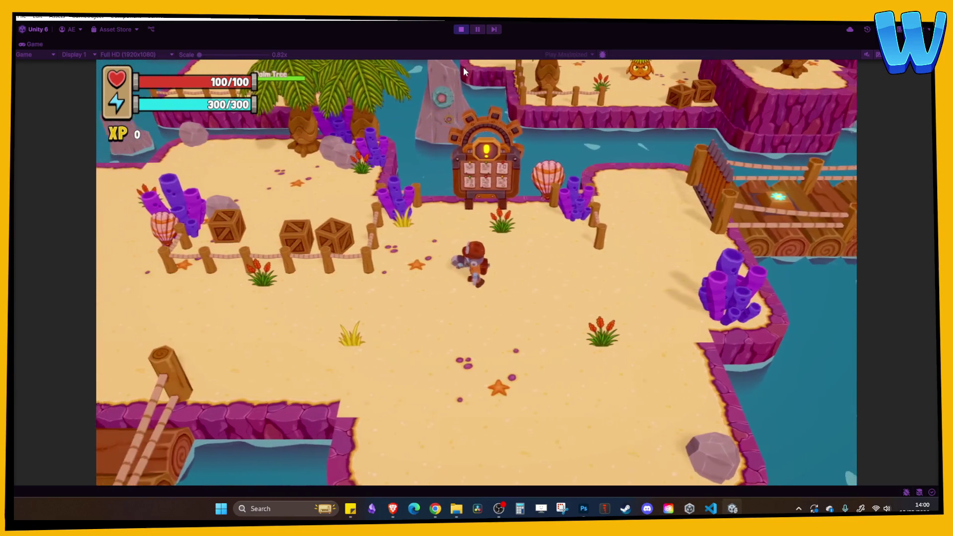
{"action": "key", "text": "e"}
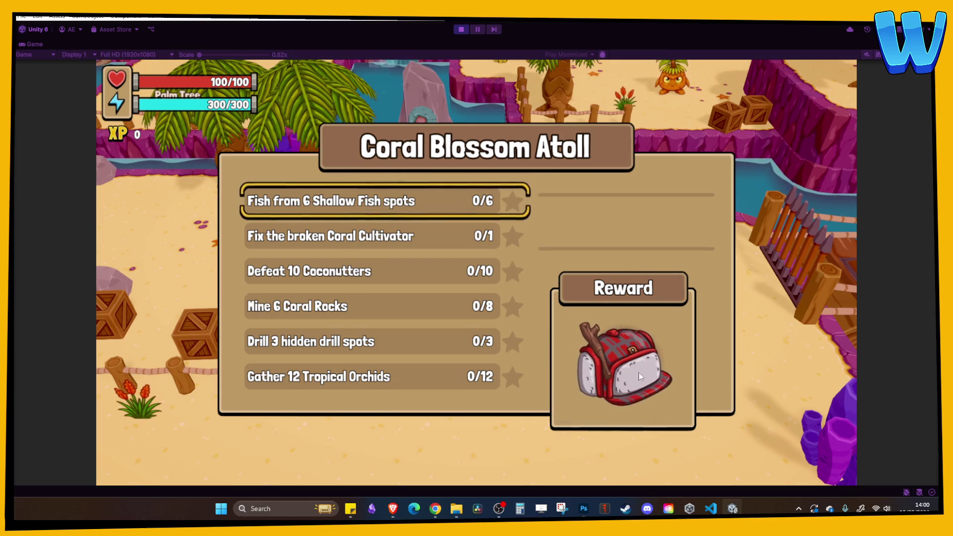
{"action": "key", "text": "Escape"}
Step: Equip the Lumber Cap from the game menu's Player > Hats section
{"action": "key", "text": "i"}
{"action": "key", "text": "e"}
{"action": "key", "text": "e"}
{"action": "key", "text": "q"}
{"action": "key", "text": "Right"}
{"action": "key", "text": "Right"}
{"action": "key", "text": "Return"}
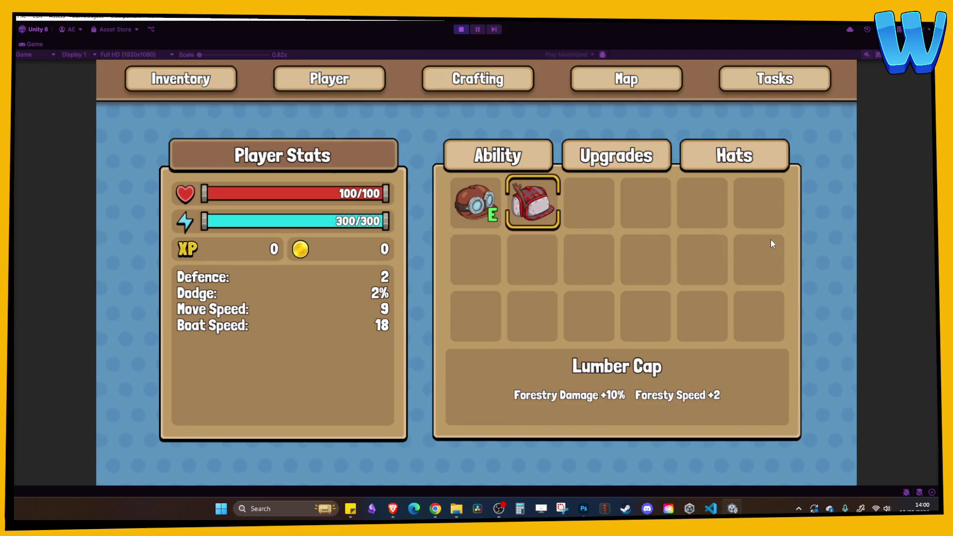
{"action": "key", "text": "Return"}
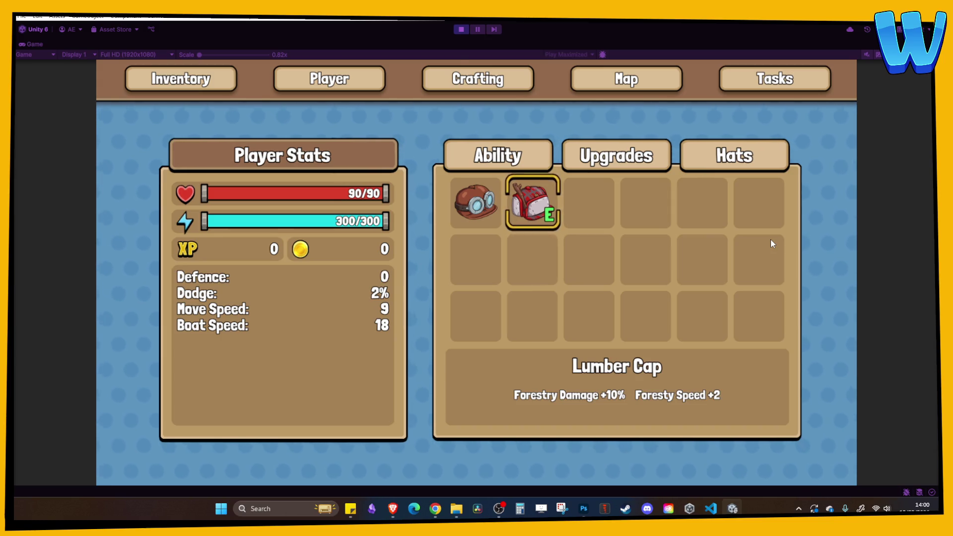
{"action": "key", "text": "Escape"}
Step: Walk across the bridge to the southern beach and defeat the Coconutter with four attacks
{"action": "key", "text": "a"}
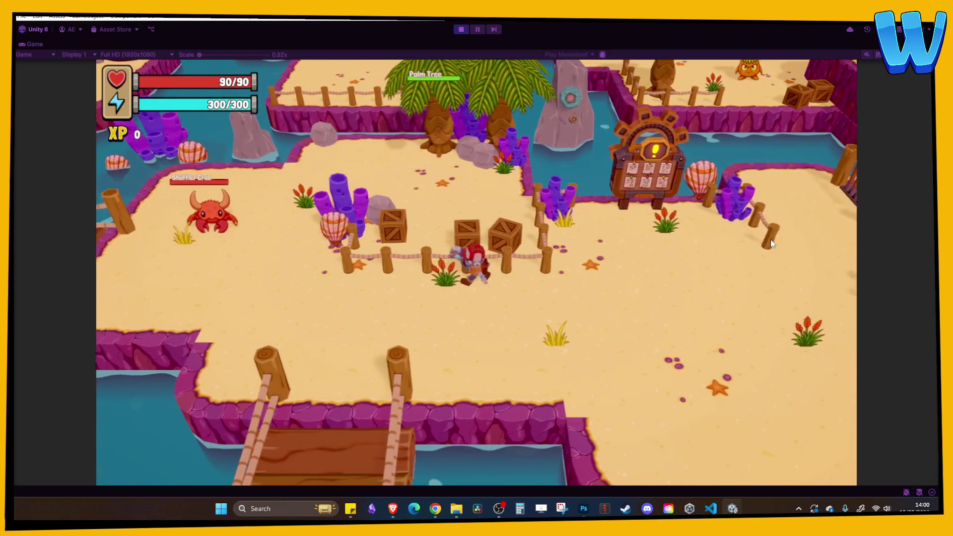
{"action": "key", "text": "s"}
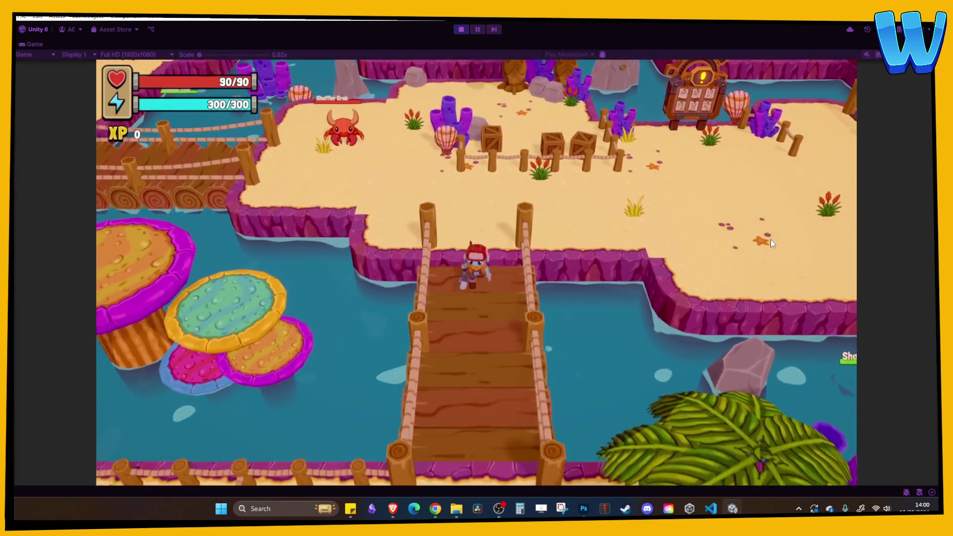
{"action": "key", "text": "s"}
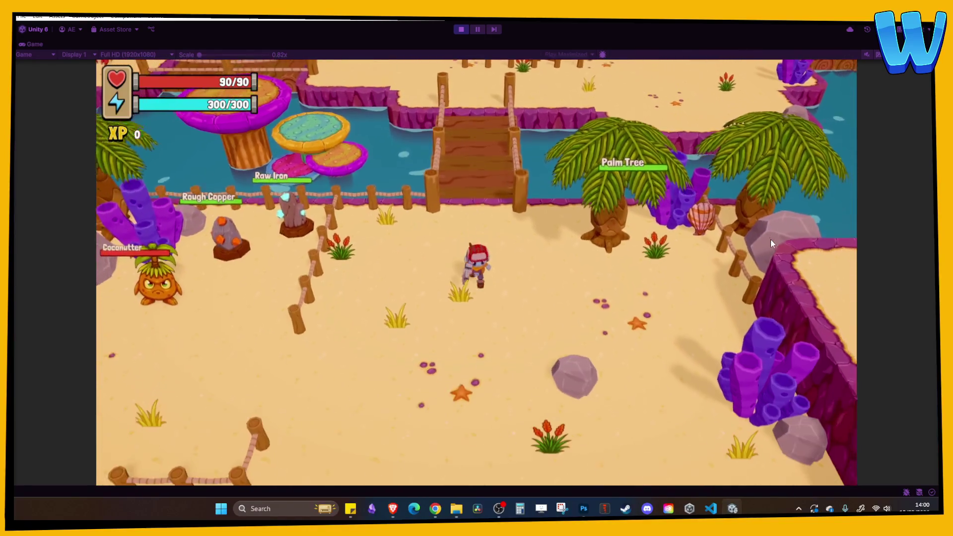
{"action": "key", "text": "a"}
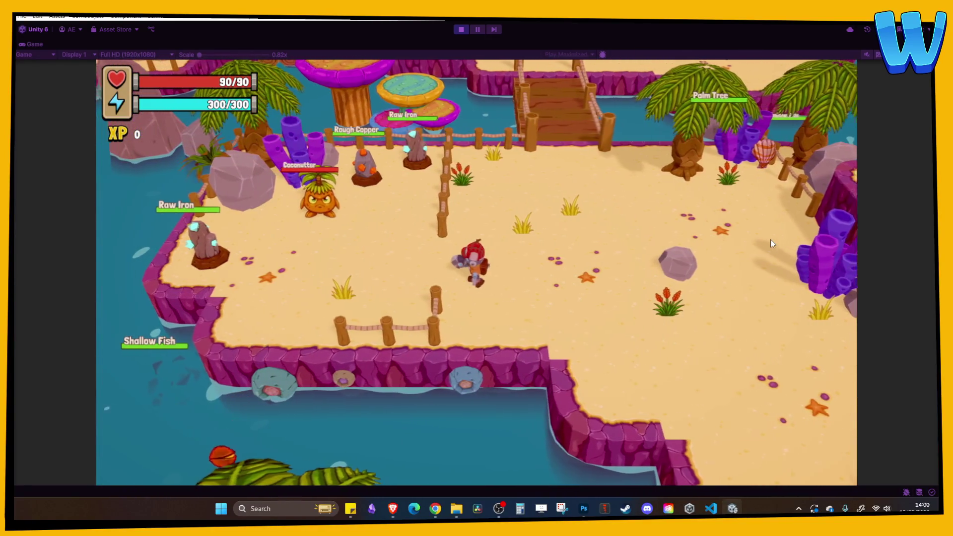
{"action": "key", "text": "w"}
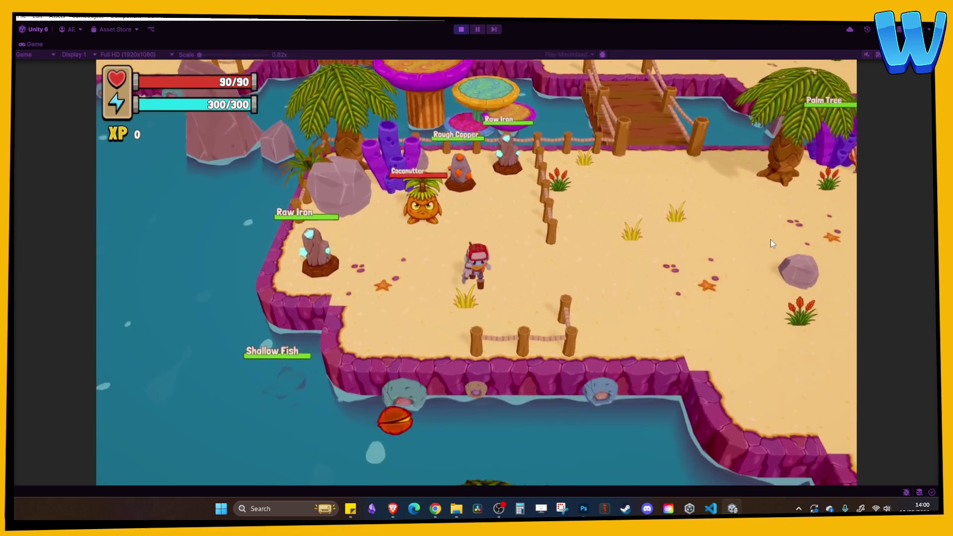
{"action": "key", "text": "w"}
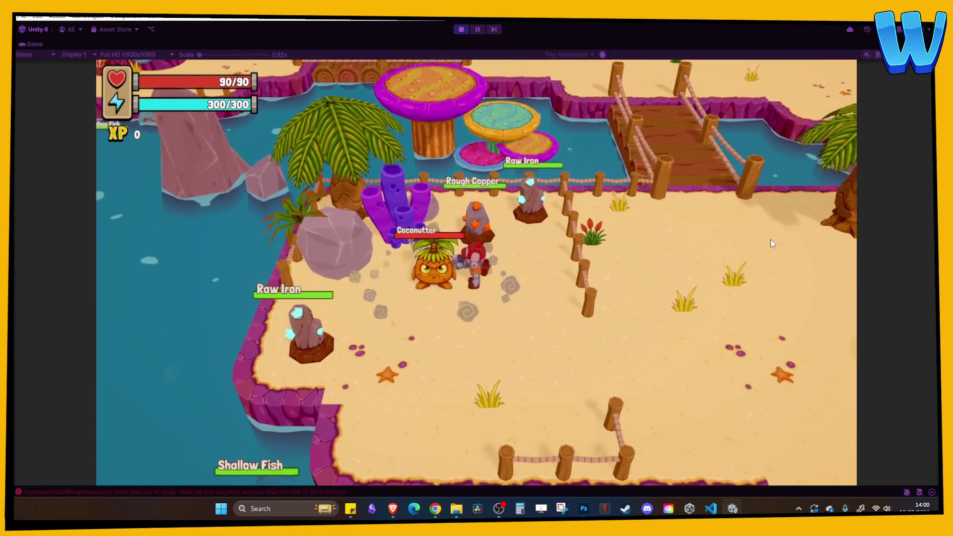
{"action": "left_click", "coordinate": [770, 240]}
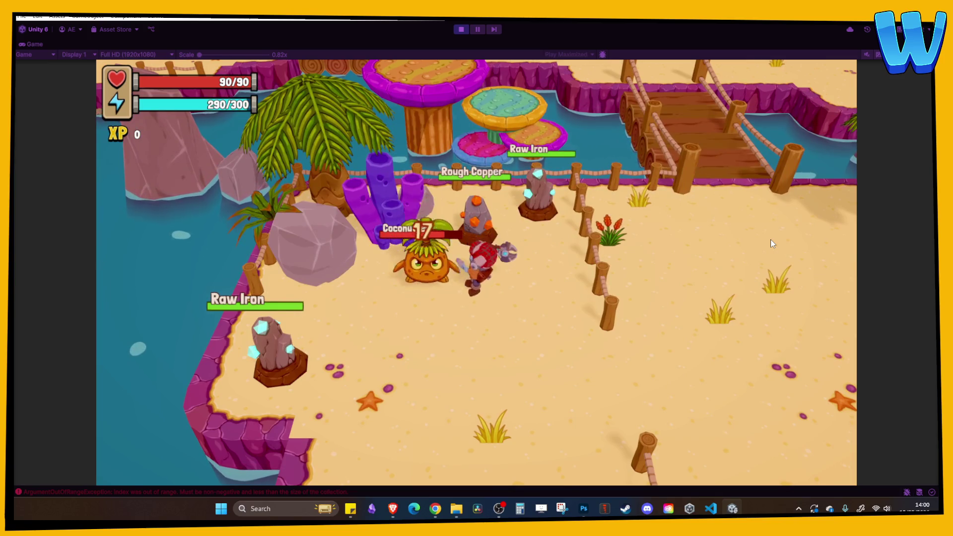
{"action": "left_click", "coordinate": [771, 240]}
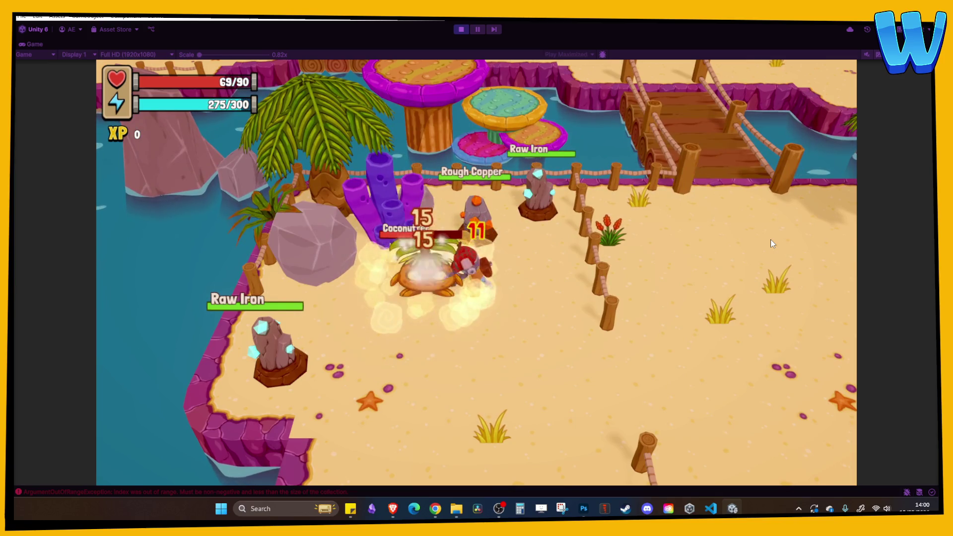
{"action": "left_click", "coordinate": [770, 240]}
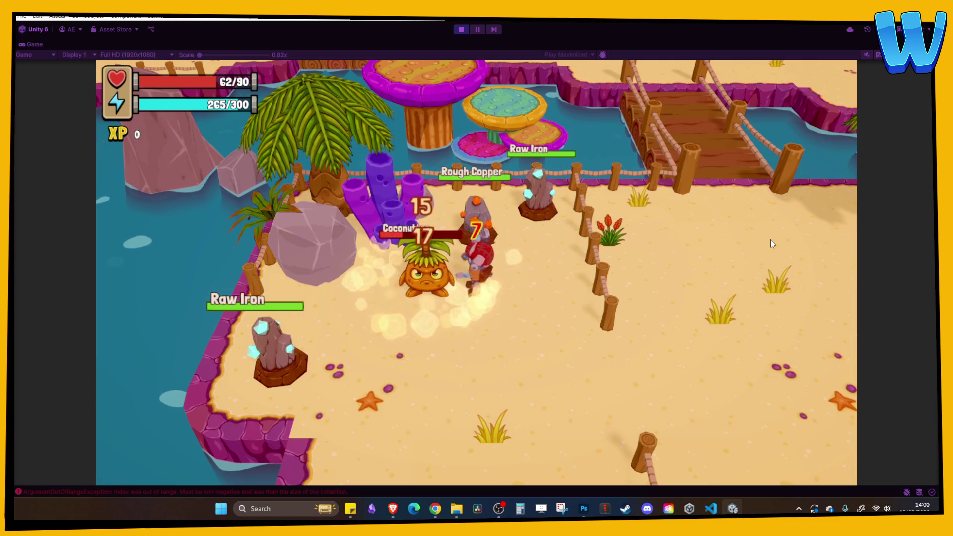
{"action": "left_click", "coordinate": [771, 239]}
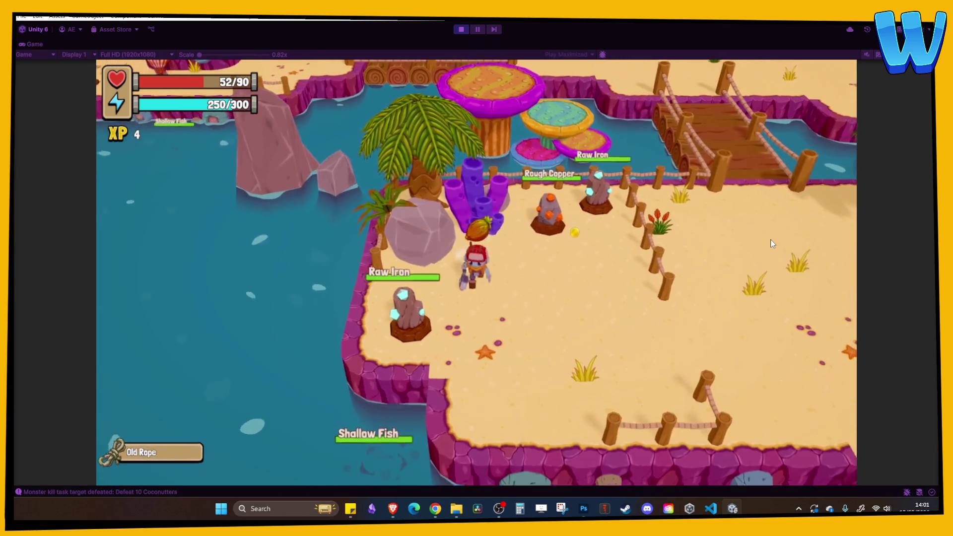
Step: Collect the dropped loot and browse the items in the inventory
{"action": "key", "text": "i"}
{"action": "key", "text": "Right"}
{"action": "key", "text": "Down"}
{"action": "key", "text": "Down"}
{"action": "key", "text": "Down"}
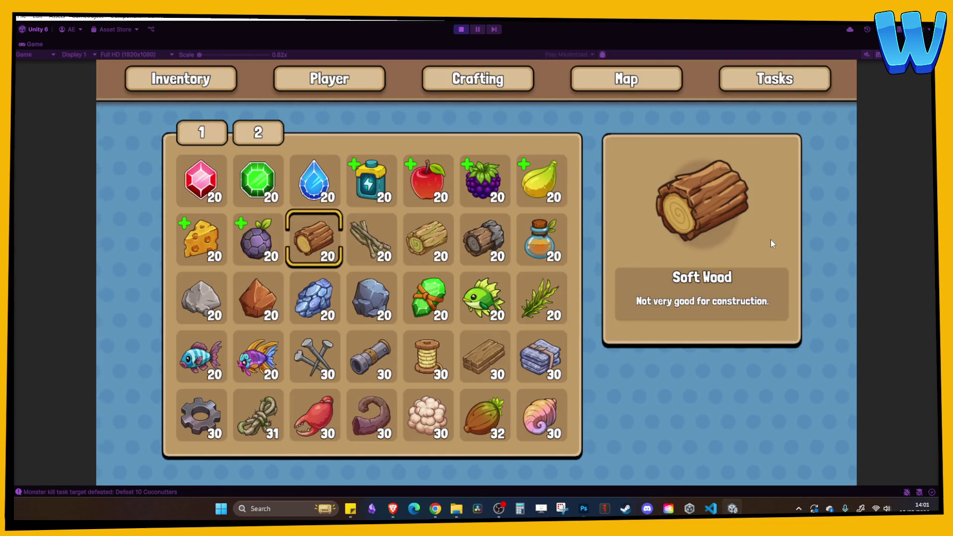
Step: Check the Natural Wool and Nut items, then strike the Raw Iron rock and the palm tree
{"action": "key", "text": "Down"}
{"action": "key", "text": "Right"}
{"action": "key", "text": "Right"}
{"action": "key", "text": "Right"}
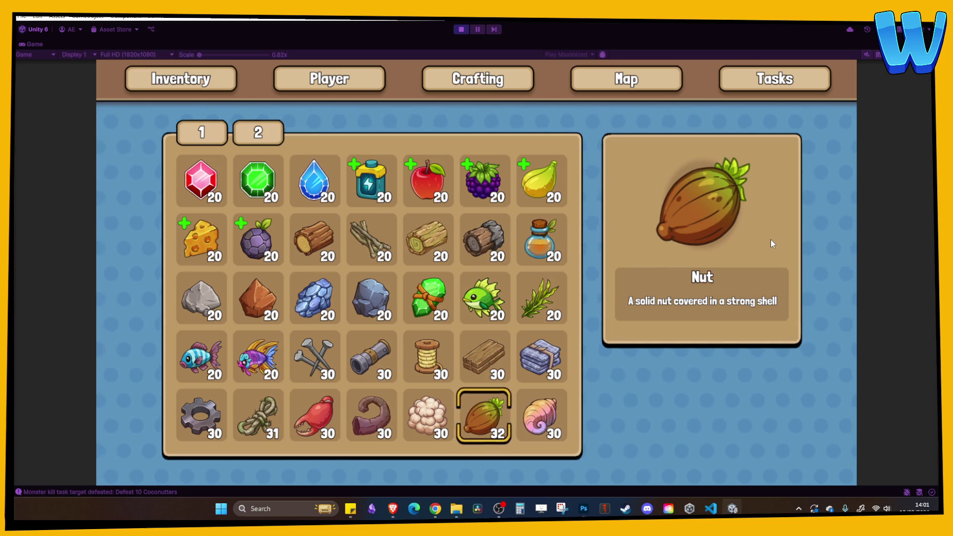
{"action": "key", "text": "i"}
{"action": "key", "text": "e"}
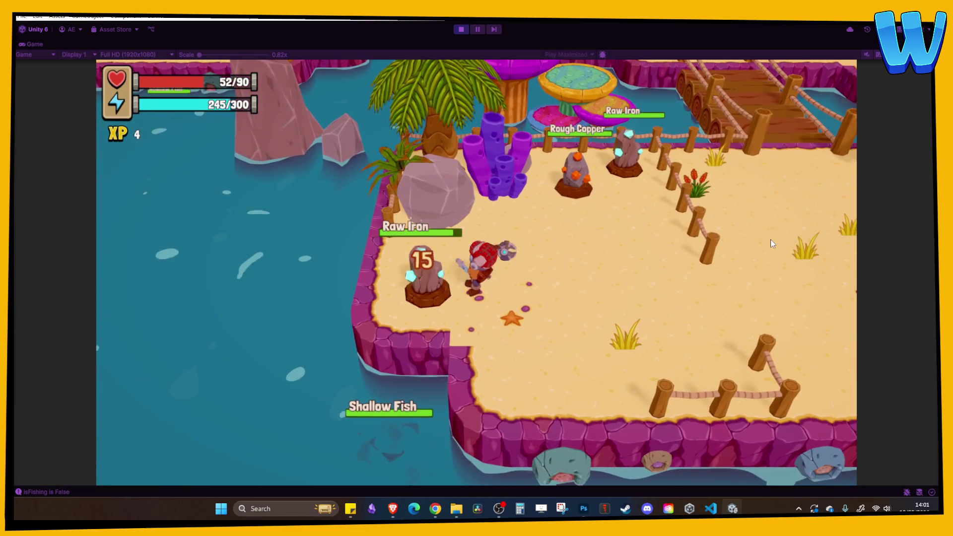
{"action": "key", "text": "d"}
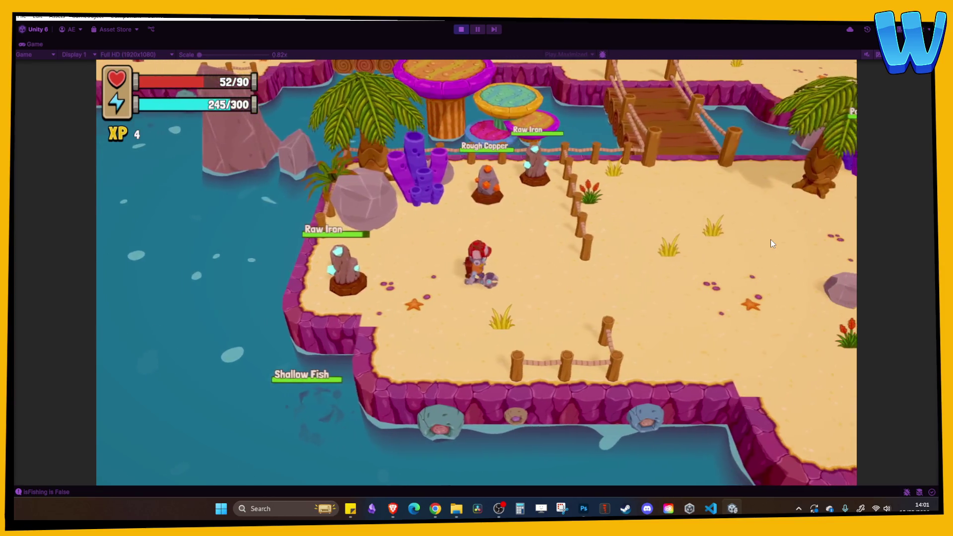
{"action": "key", "text": "d"}
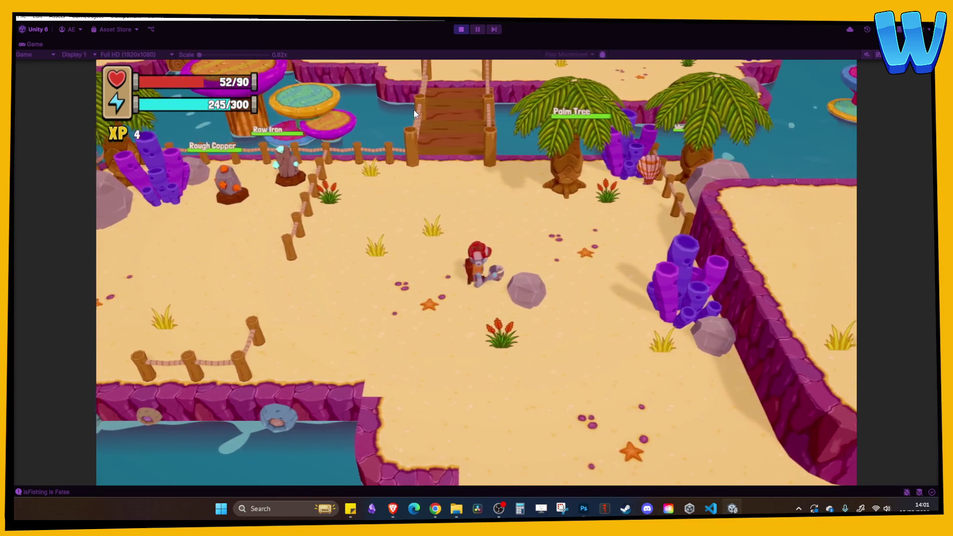
{"action": "key", "text": "w"}
{"action": "key", "text": "w"}
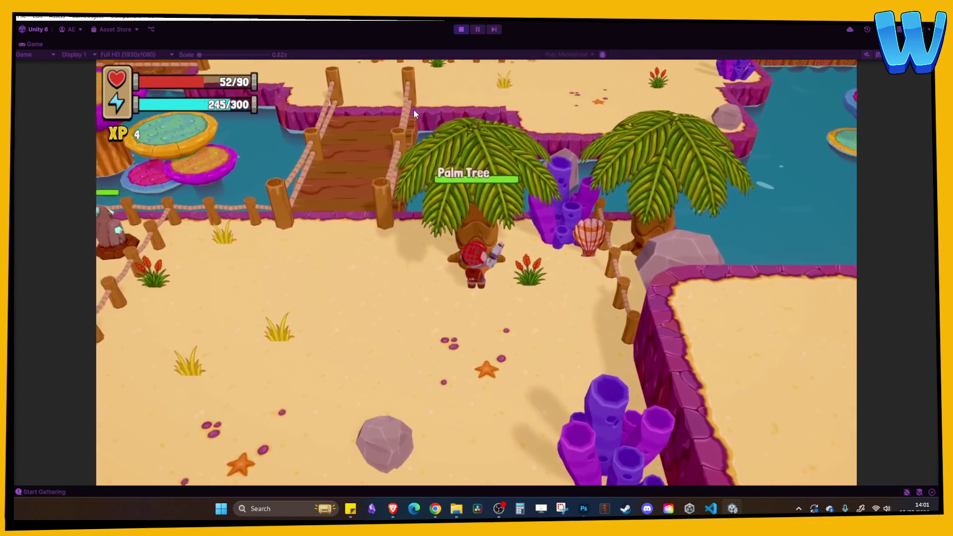
{"action": "key", "text": "e"}
{"action": "key", "text": "e"}
Step: Travel back home to the lighthouse, advance the dialogue, and open and close the game menu
{"action": "key", "text": "h"}
{"action": "key", "text": "Return"}
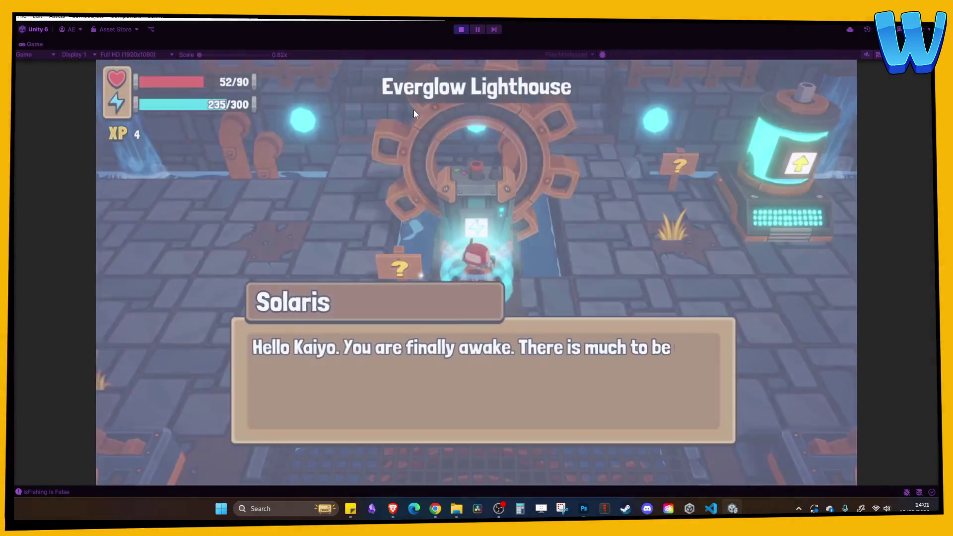
{"action": "key", "text": "e"}
{"action": "key", "text": "e"}
{"action": "key", "text": "e"}
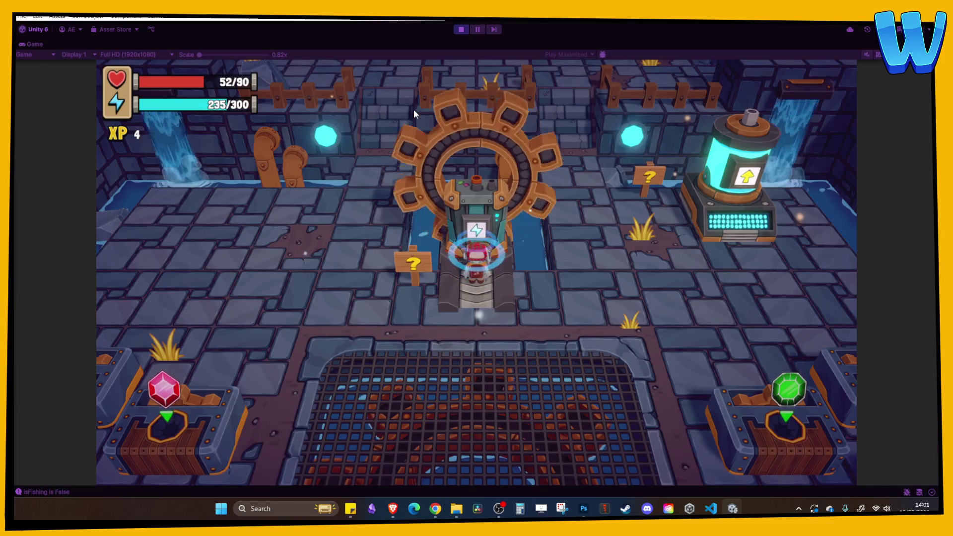
{"action": "key", "text": "Tab"}
{"action": "key", "text": "e"}
{"action": "key", "text": "e"}
{"action": "key", "text": "e"}
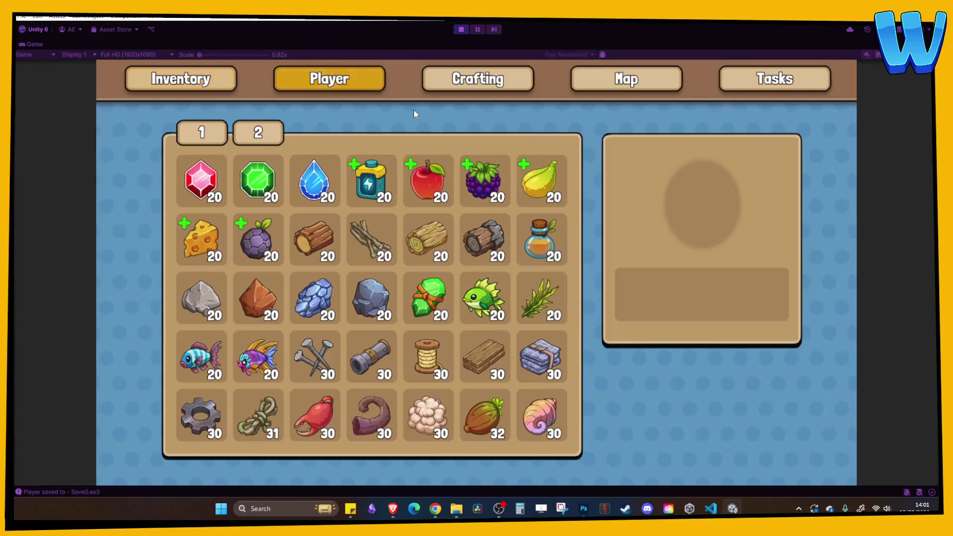
{"action": "key", "text": "Tab"}
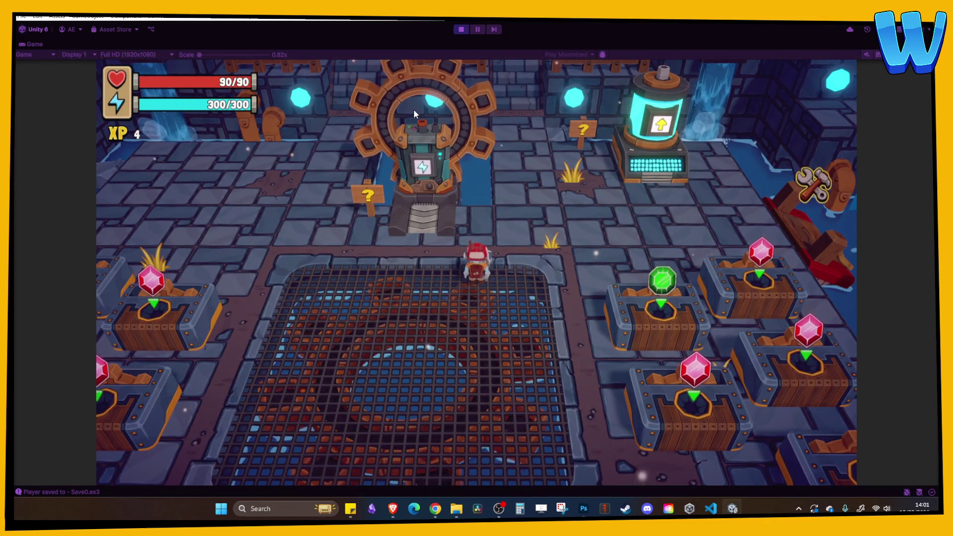
Step: Walk around the lighthouse room, then exit Play mode
{"action": "key", "text": "a"}
{"action": "key", "text": "d"}
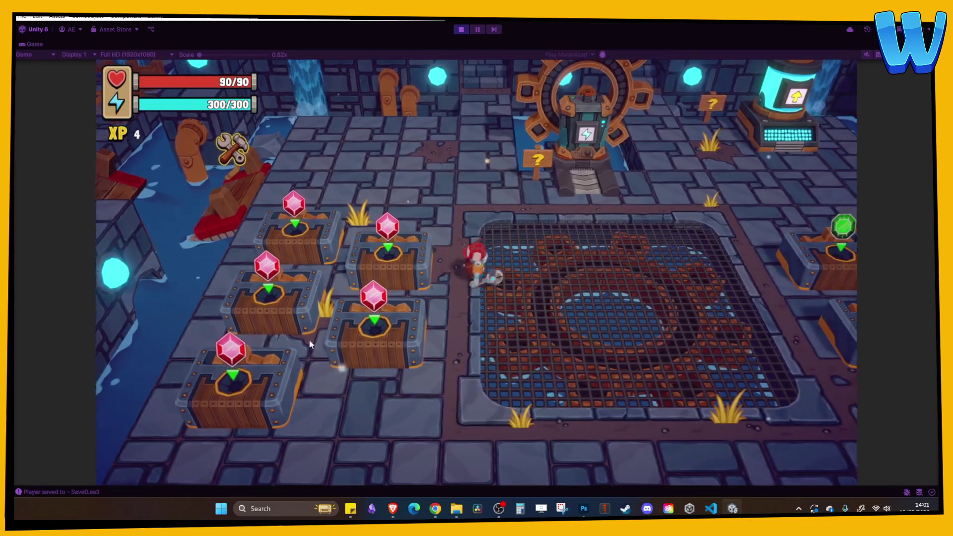
{"action": "key", "text": "w"}
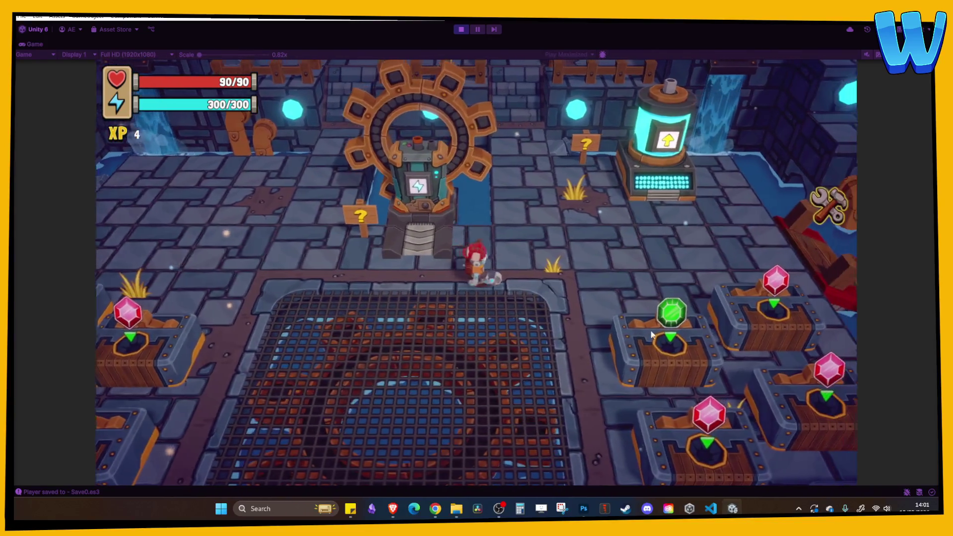
{"action": "key", "text": "a"}
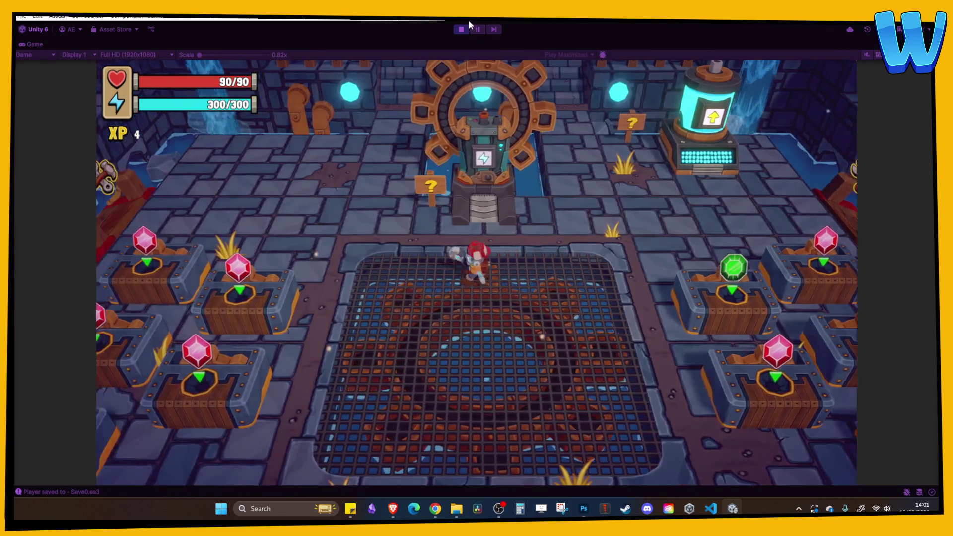
{"action": "left_click", "coordinate": [461, 29]}
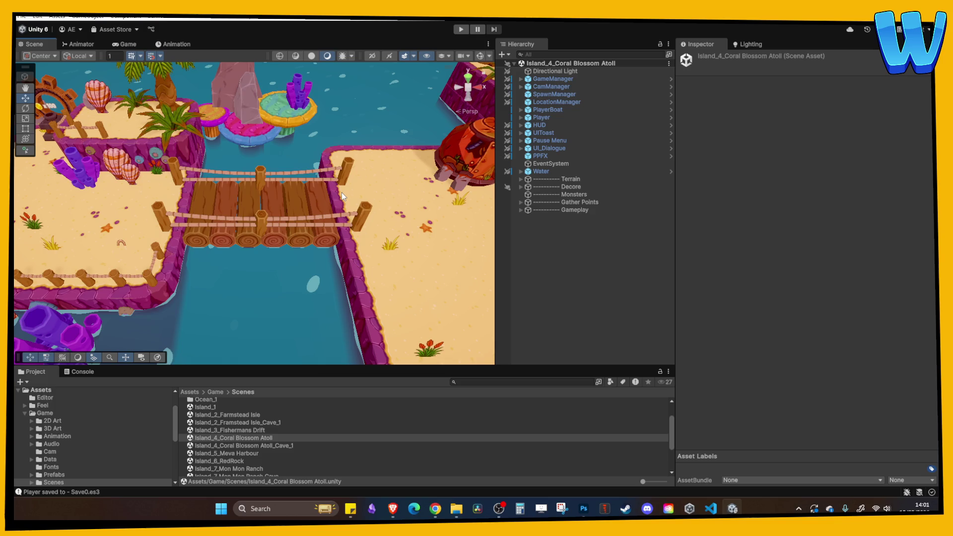
Step: Briefly load Island_4_Coral Blossom Atoll_Cave_1, then open Island_7_Mon Mon Ranch
{"action": "left_click_drag", "start_coordinate": [341, 192], "coordinate": [288, 208]}
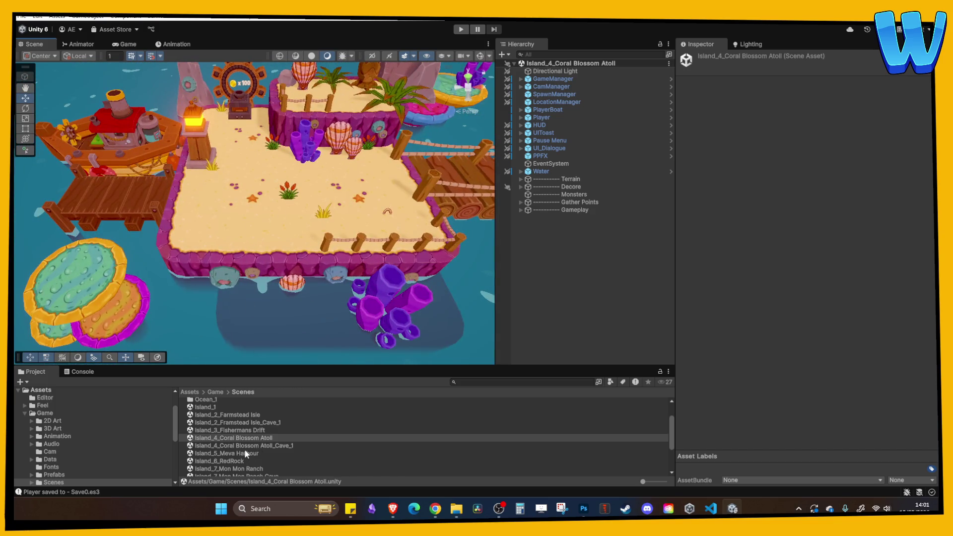
{"action": "double_click", "coordinate": [244, 446]}
{"action": "mouse_move", "coordinate": [312, 191]}
{"action": "left_mouse_down"}
{"action": "mouse_move", "coordinate": [335, 174]}
{"action": "mouse_move", "coordinate": [217, 224]}
{"action": "mouse_move", "coordinate": [260, 222]}
{"action": "left_mouse_up"}
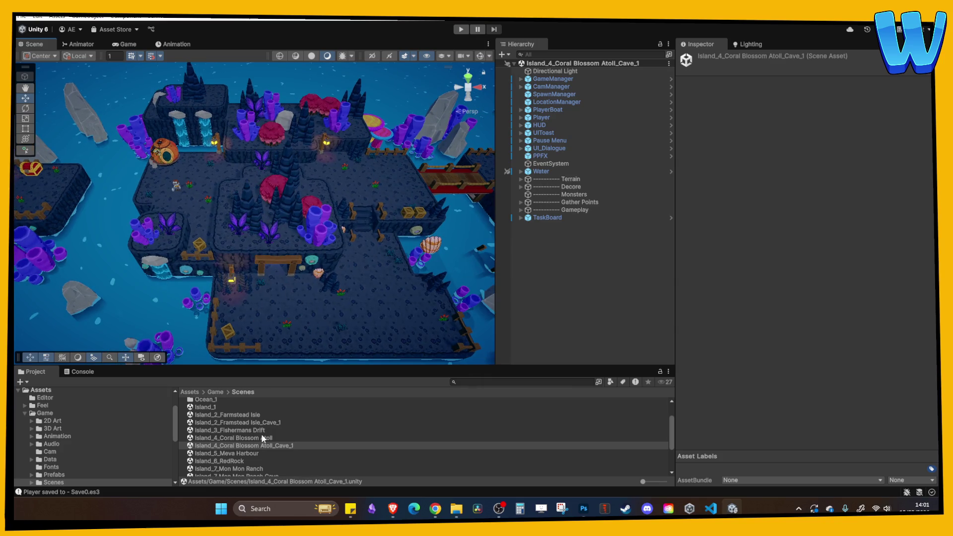
{"action": "scroll", "coordinate": [256, 446], "scroll_direction": "down", "scroll_amount": 3}
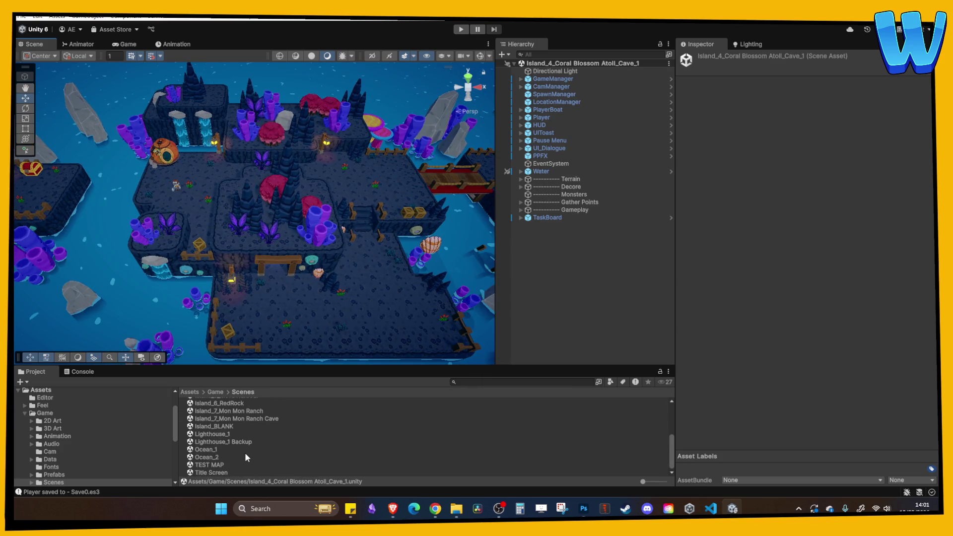
{"action": "double_click", "coordinate": [234, 411]}
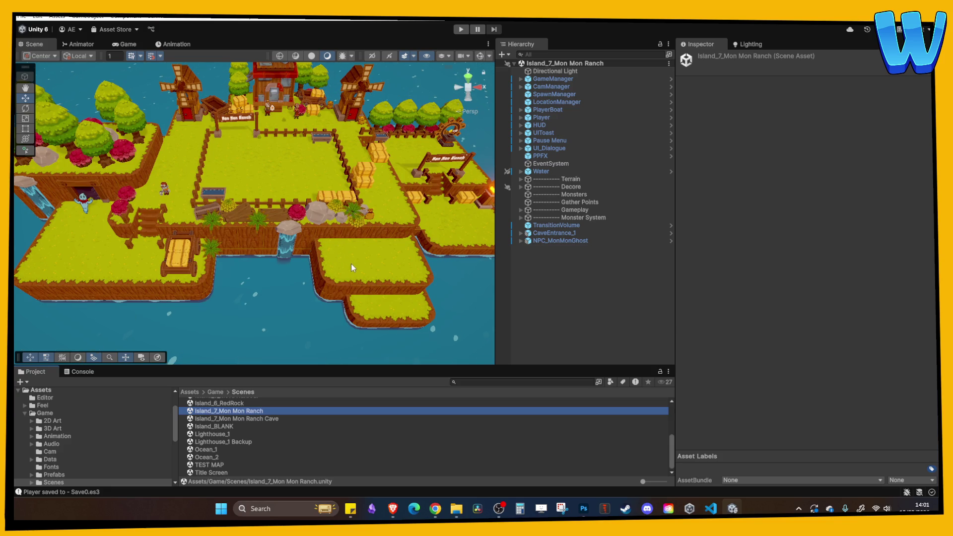
Step: Locate the MonsterNest prefab via MonsterNest_Crab's Select Asset and drag an instance into the ranch pen
{"action": "left_click", "coordinate": [545, 225]}
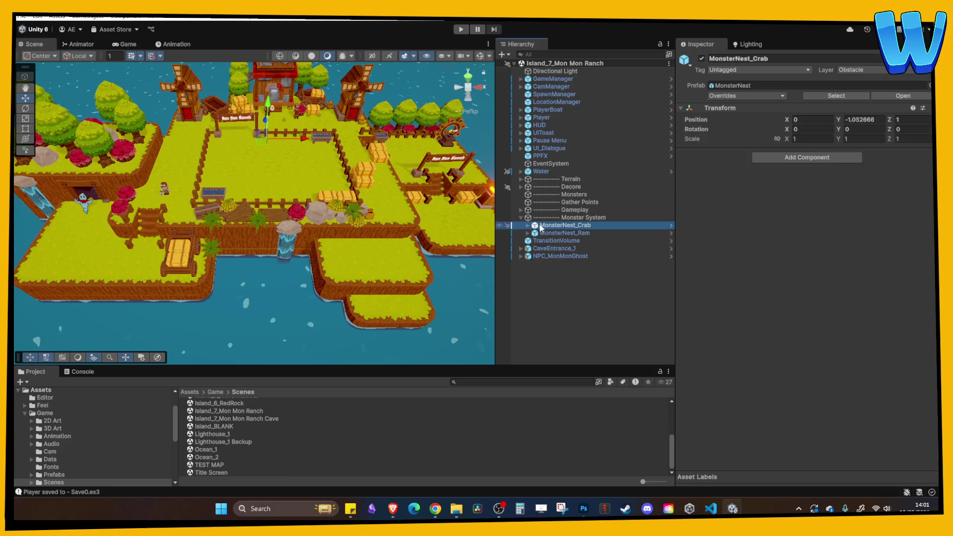
{"action": "scroll", "coordinate": [341, 219], "scroll_direction": "up", "scroll_amount": 5}
{"action": "left_click_drag", "start_coordinate": [267, 194], "coordinate": [265, 235]}
{"action": "scroll", "coordinate": [264, 235], "scroll_direction": "up", "scroll_amount": 3}
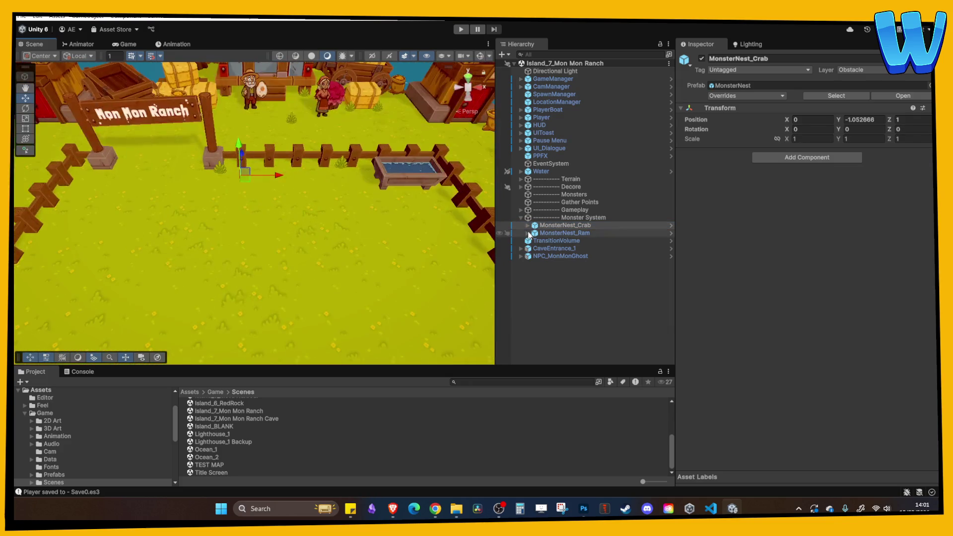
{"action": "left_click", "coordinate": [527, 226]}
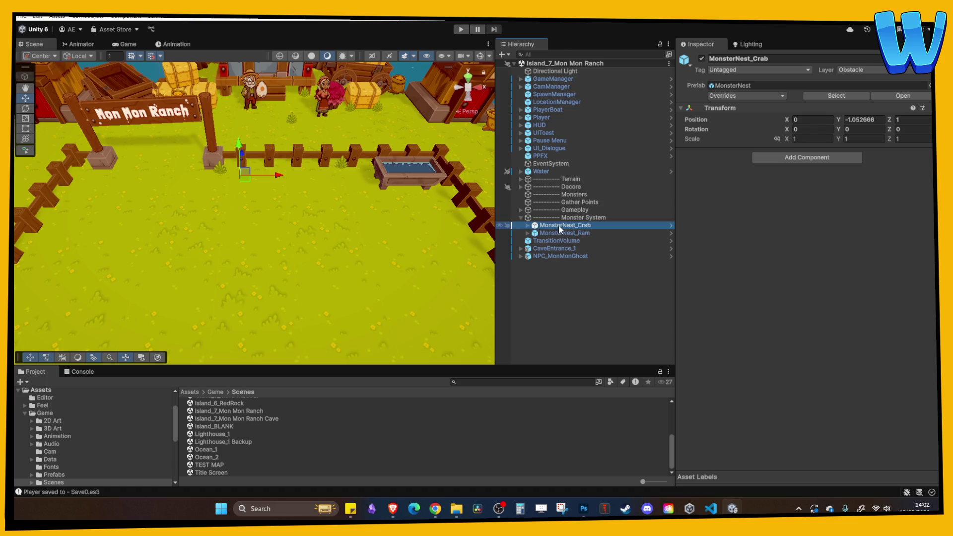
{"action": "right_click", "coordinate": [559, 225]}
{"action": "mouse_move", "coordinate": [695, 196]}
{"action": "left_click", "coordinate": [764, 221]}
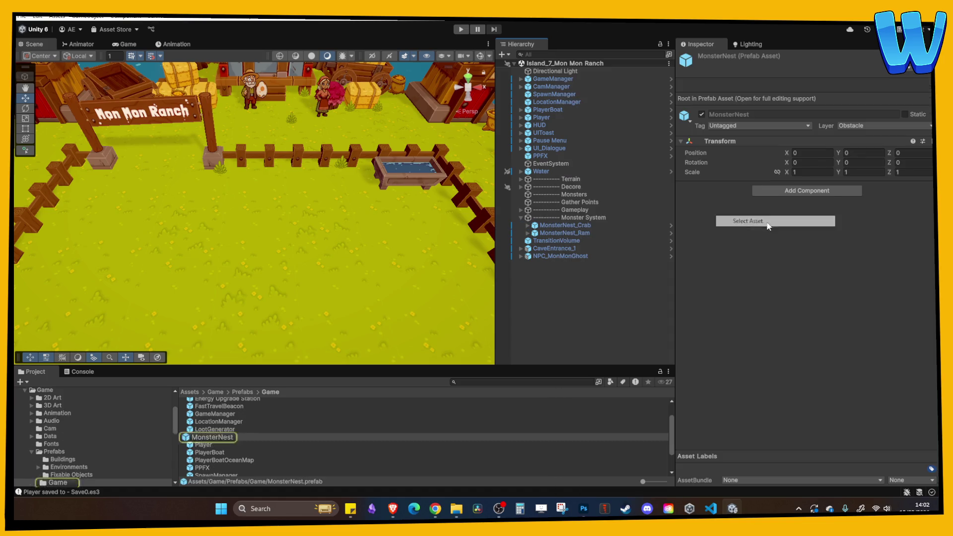
{"action": "mouse_move", "coordinate": [222, 437]}
{"action": "left_mouse_down"}
{"action": "mouse_move", "coordinate": [372, 259]}
{"action": "mouse_move", "coordinate": [363, 222]}
{"action": "left_mouse_up"}
Step: Enable the new nest's MonMonRanch_MonsterEggNest under Activator and move it to Z 3
{"action": "left_click", "coordinate": [521, 264]}
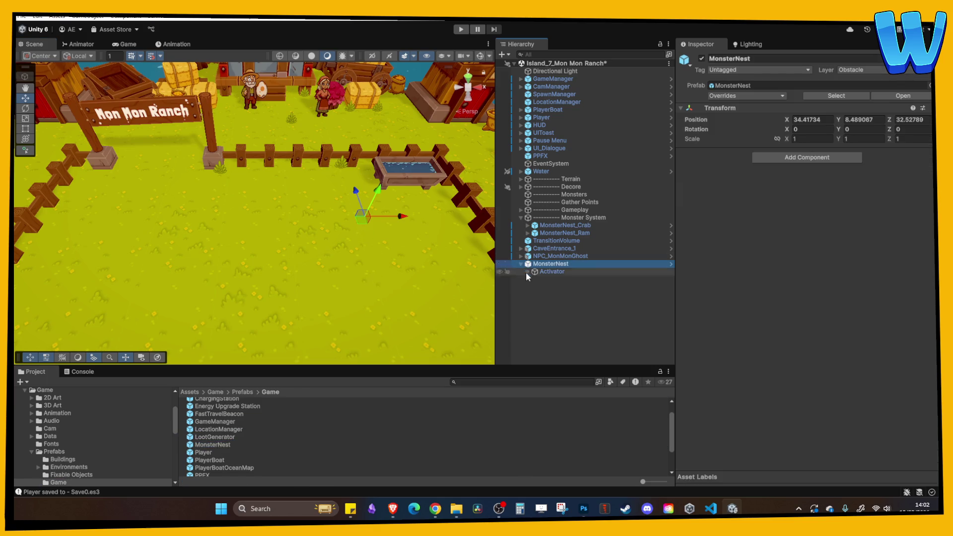
{"action": "left_click", "coordinate": [537, 271]}
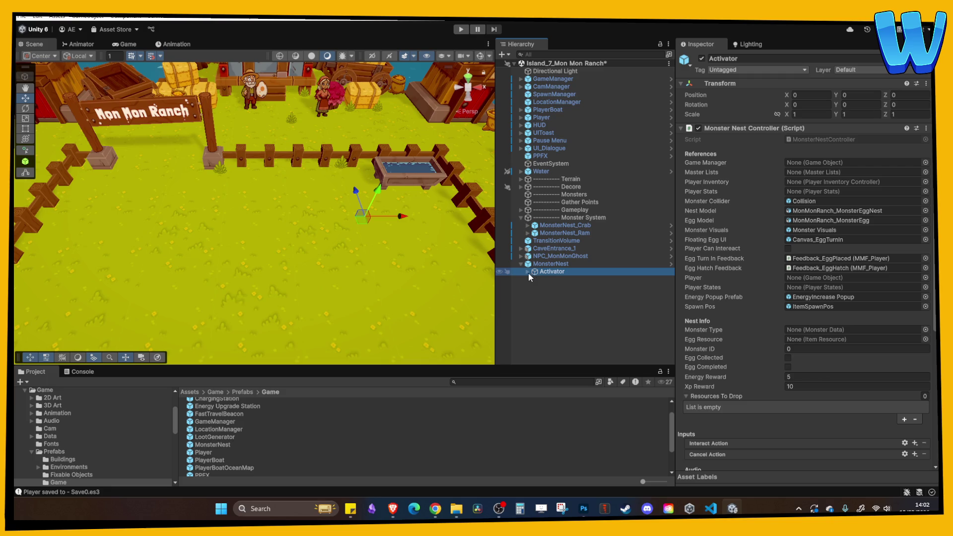
{"action": "left_click", "coordinate": [528, 272]}
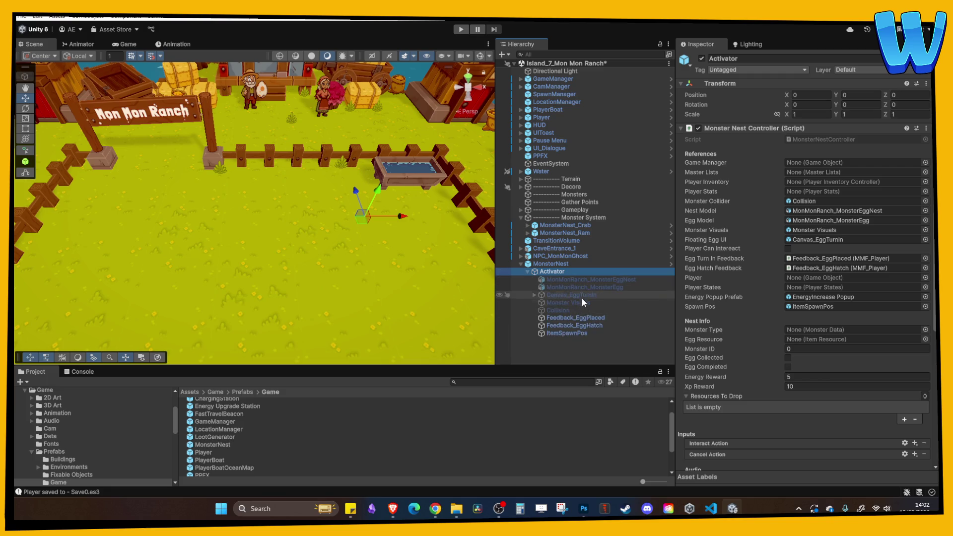
{"action": "left_click", "coordinate": [578, 280]}
{"action": "left_click", "coordinate": [702, 59]}
{"action": "scroll", "coordinate": [374, 213], "scroll_direction": "down", "scroll_amount": 3}
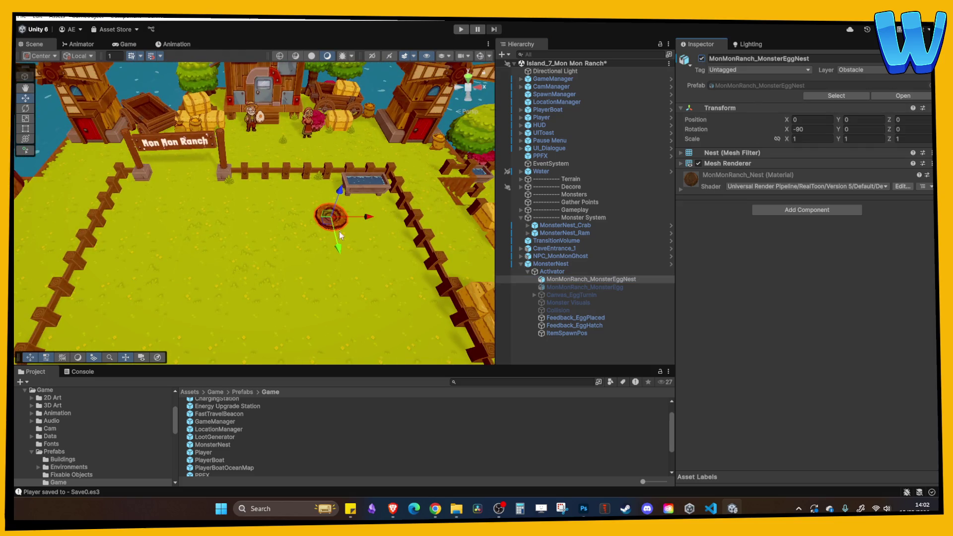
{"action": "left_click_drag", "start_coordinate": [341, 239], "coordinate": [333, 208]}
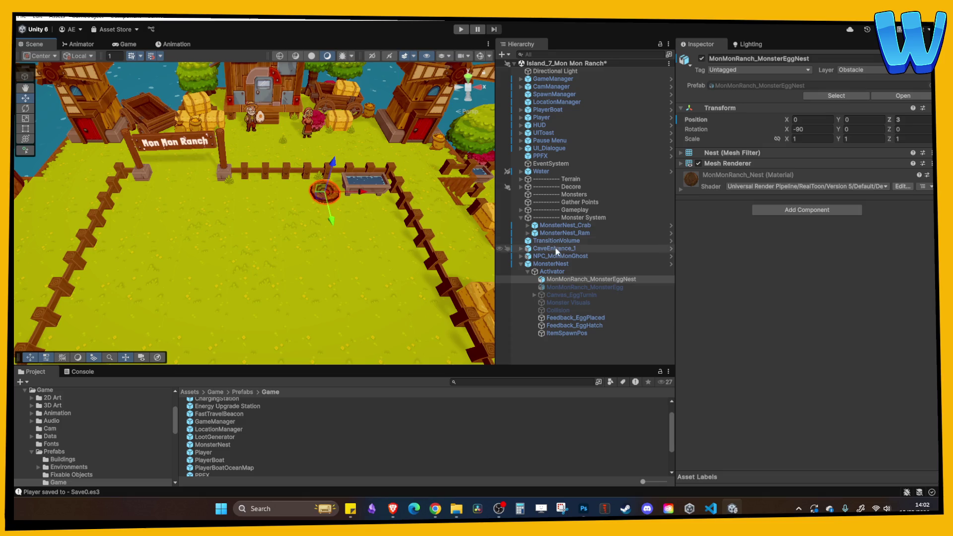
{"action": "left_click", "coordinate": [521, 264]}
Step: Move the new nest under Monster System after MonsterNest_Ram and rename it MonsterNest_Rat
{"action": "mouse_move", "coordinate": [548, 263]}
{"action": "left_mouse_down"}
{"action": "mouse_move", "coordinate": [574, 212]}
{"action": "mouse_move", "coordinate": [575, 240]}
{"action": "left_mouse_up"}
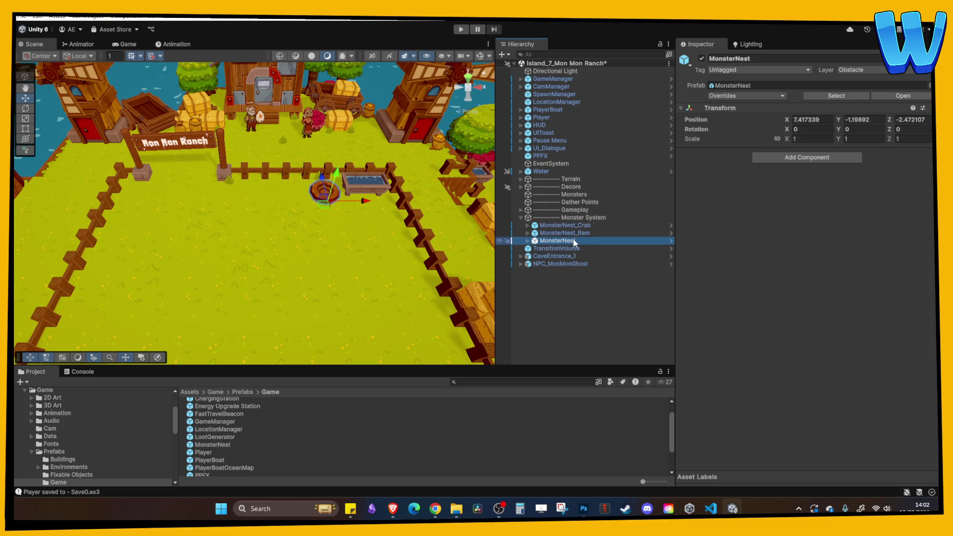
{"action": "left_click", "coordinate": [578, 242]}
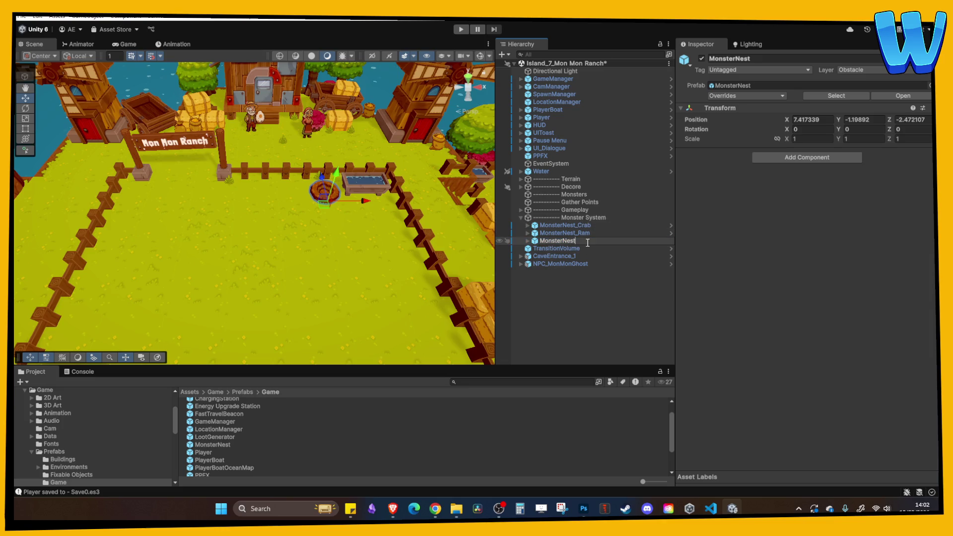
{"action": "type", "text": "_Rat"}
{"action": "key", "text": "Return"}
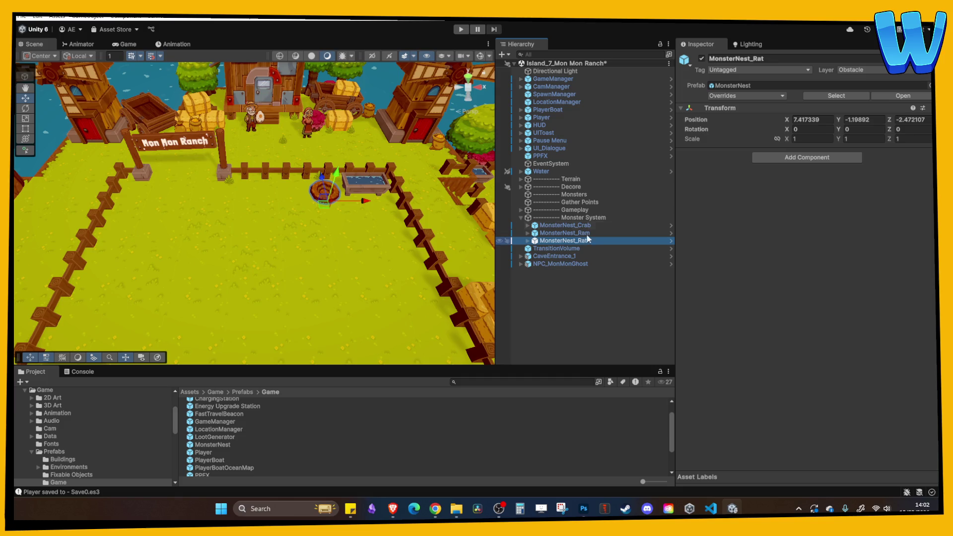
Step: Compare the Ram and Rat nest positions, undoing a stray fence selection and collapsing Decore
{"action": "scroll", "coordinate": [198, 150], "scroll_direction": "up", "scroll_amount": 3}
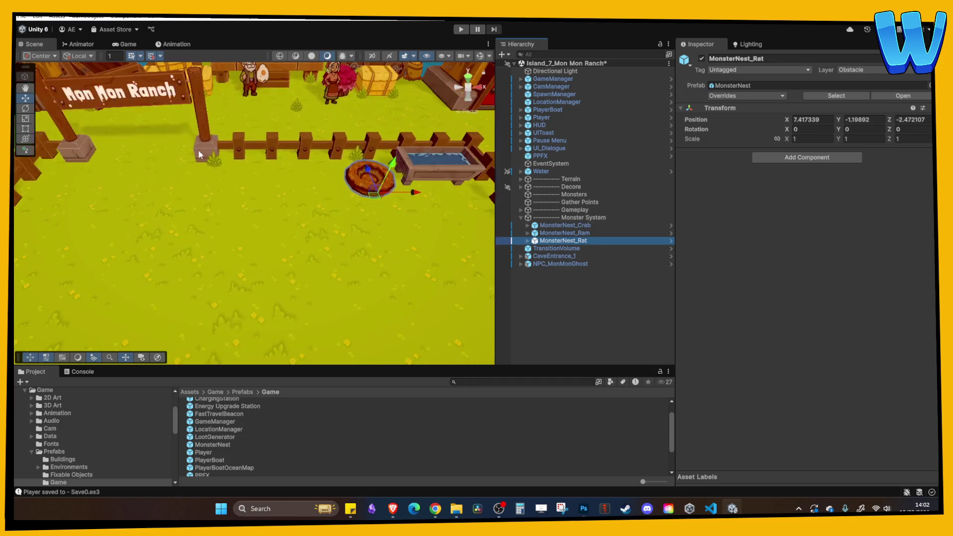
{"action": "left_click", "coordinate": [566, 233]}
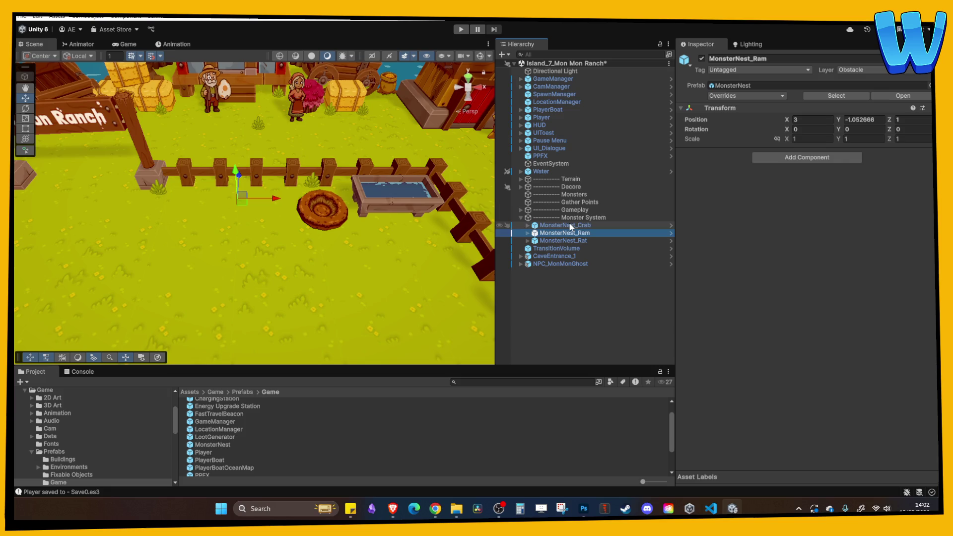
{"action": "left_click", "coordinate": [563, 241]}
{"action": "left_click", "coordinate": [321, 204]}
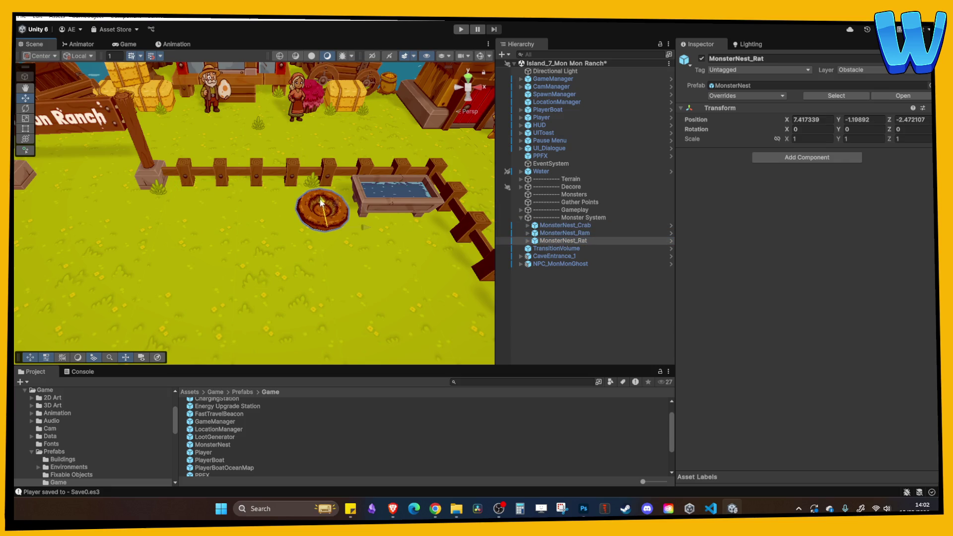
{"action": "left_click", "coordinate": [357, 164]}
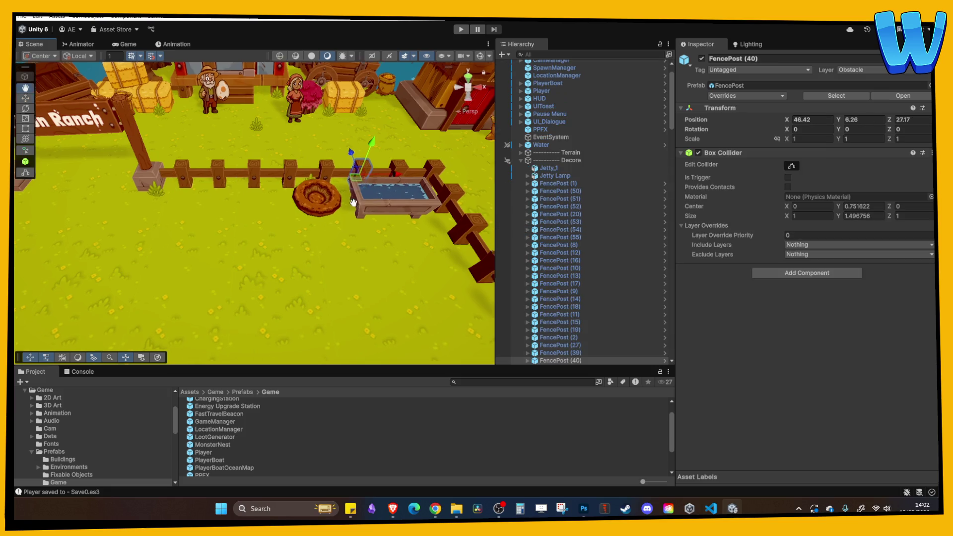
{"action": "key", "text": "ctrl+z"}
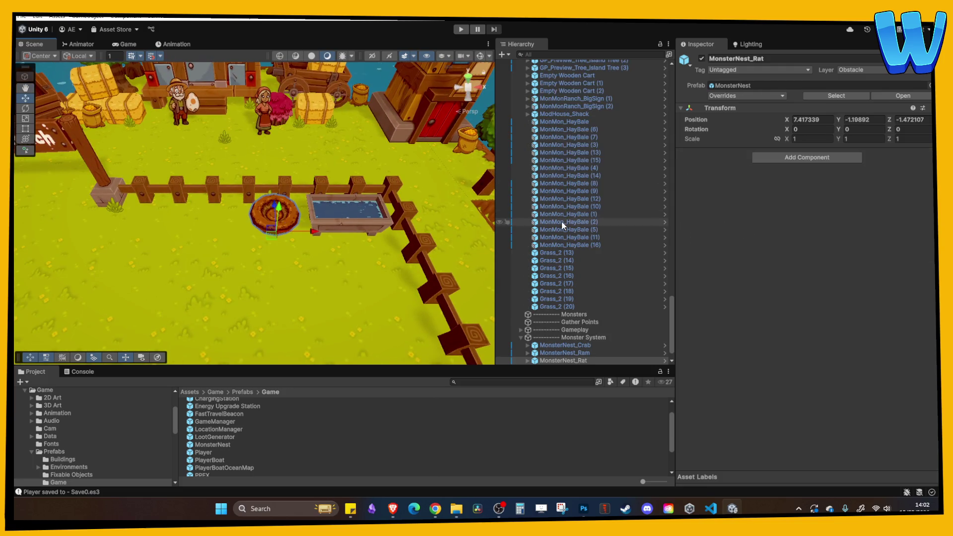
{"action": "left_click", "coordinate": [559, 214]}
{"action": "key", "text": "Left"}
{"action": "key", "text": "Left"}
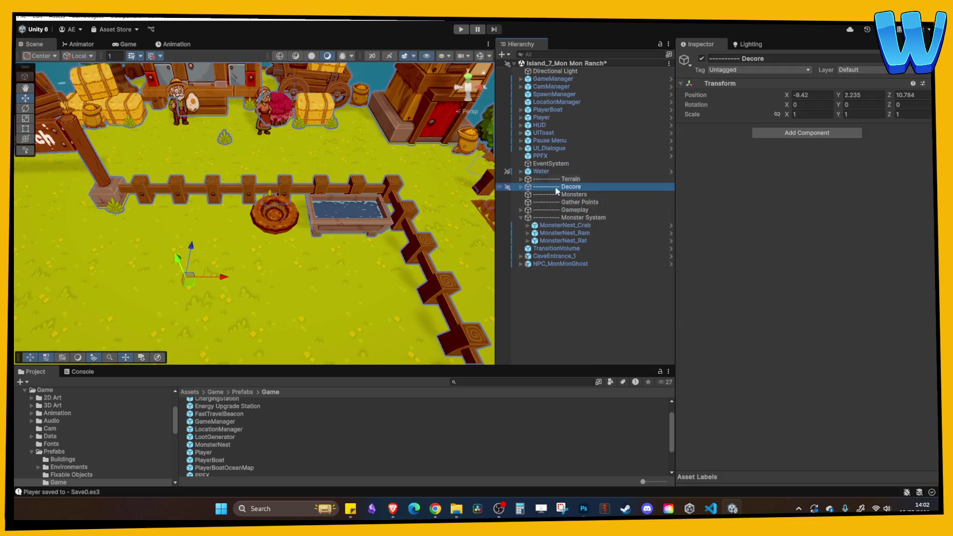
Step: Turn on the Ram nest's MonMonRanch_MonsterEggNest model under its Activator
{"action": "left_click", "coordinate": [559, 224]}
{"action": "left_click", "coordinate": [558, 233]}
{"action": "key", "text": "Right"}
{"action": "left_click", "coordinate": [535, 242]}
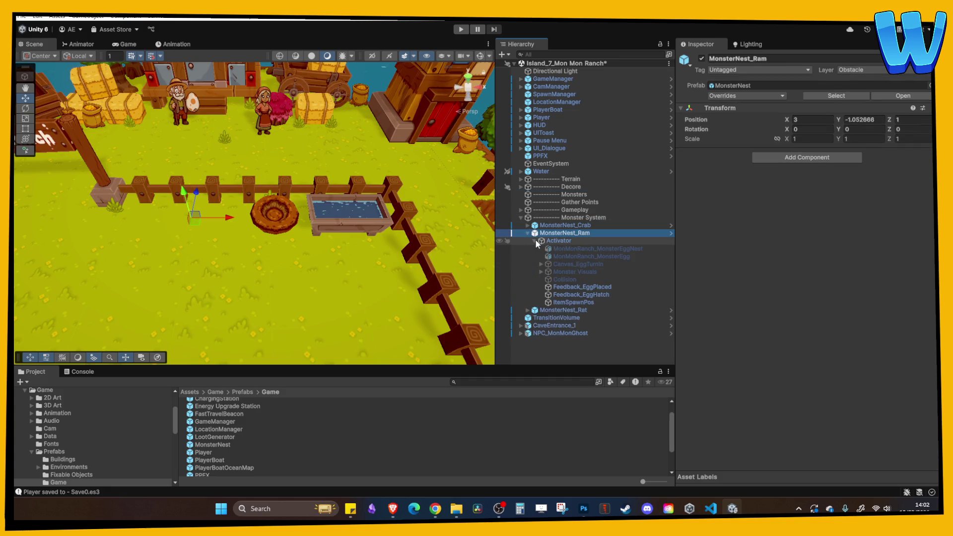
{"action": "left_click", "coordinate": [591, 250]}
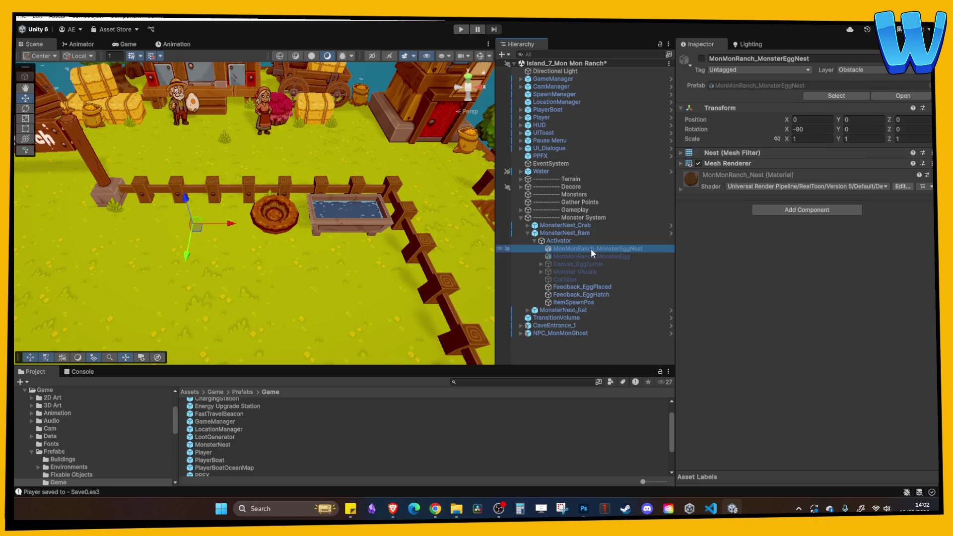
{"action": "left_click", "coordinate": [701, 58]}
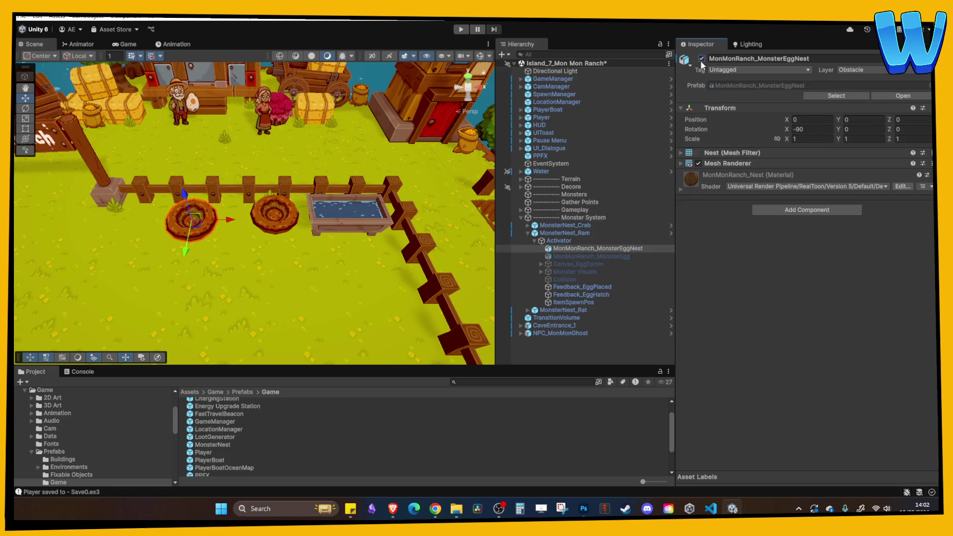
{"action": "left_click", "coordinate": [535, 241]}
{"action": "left_click", "coordinate": [536, 241]}
{"action": "left_click", "coordinate": [528, 233]}
{"action": "left_click", "coordinate": [527, 233]}
Step: Expand the Crab nest's Activator and select its MonMonRanch_MonsterEggNest, then the Rat nest
{"action": "left_click", "coordinate": [527, 226]}
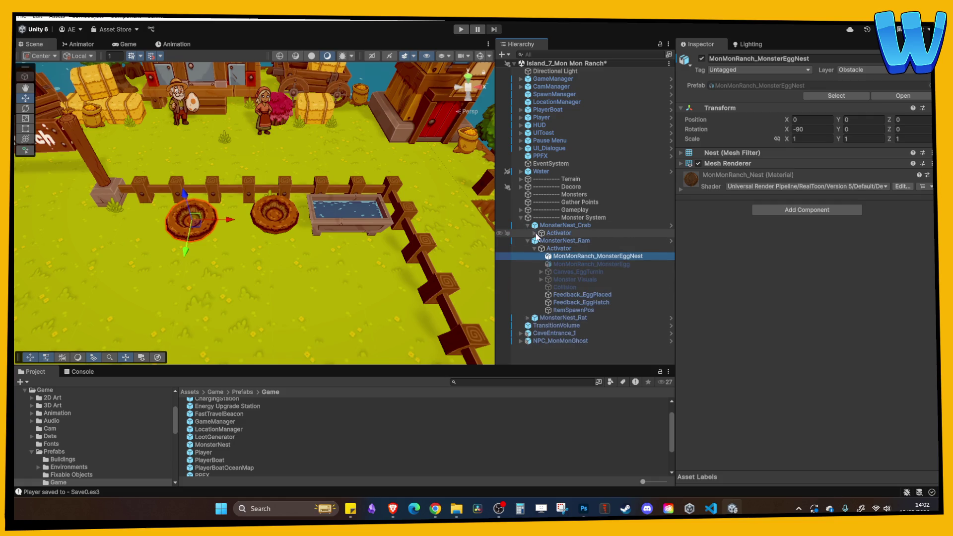
{"action": "left_click", "coordinate": [535, 233]}
{"action": "left_click", "coordinate": [576, 248]}
{"action": "left_click", "coordinate": [602, 241]}
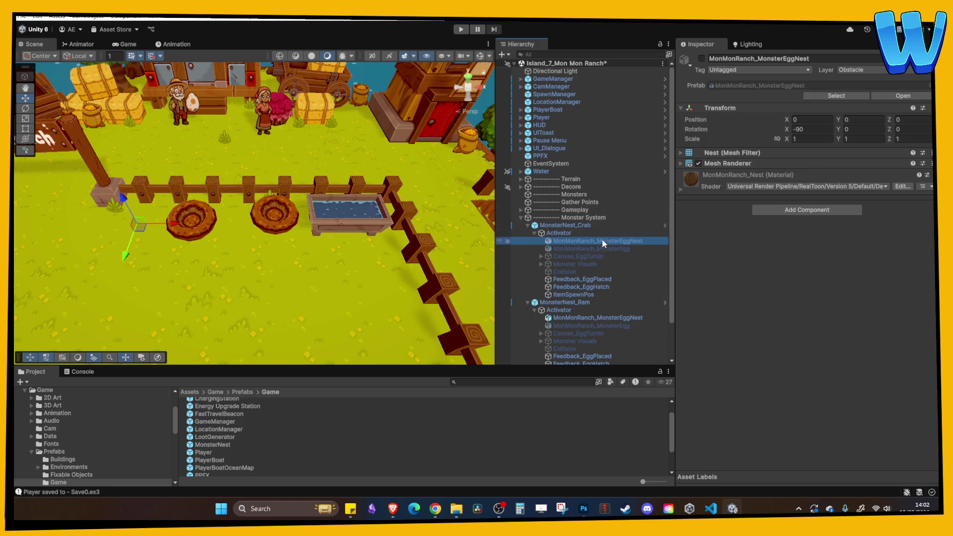
{"action": "left_click", "coordinate": [415, 208]}
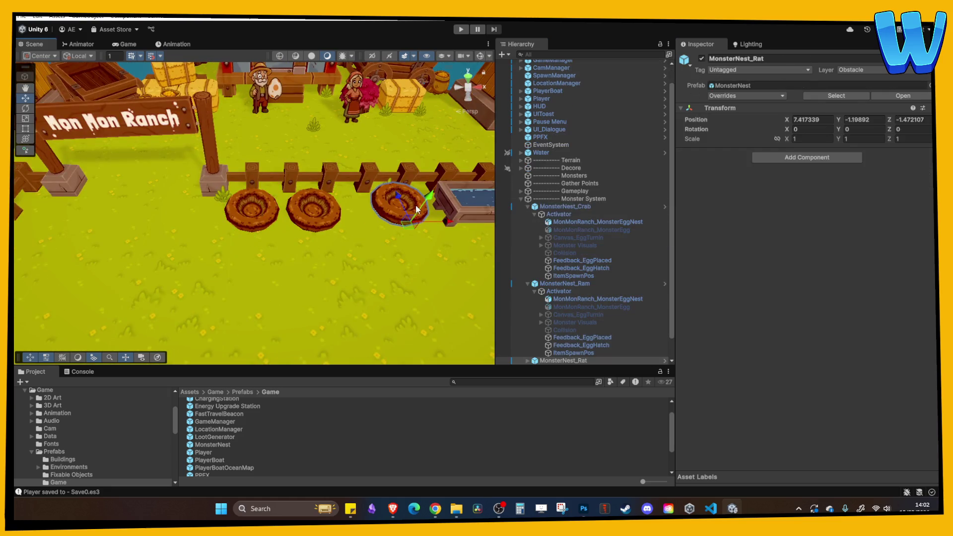
Step: Slide the Rat nest two units left and return the Ram nest to X 3, Z 0
{"action": "mouse_move", "coordinate": [404, 197]}
{"action": "left_mouse_down"}
{"action": "mouse_move", "coordinate": [253, 208]}
{"action": "mouse_move", "coordinate": [262, 202]}
{"action": "mouse_move", "coordinate": [368, 263]}
{"action": "mouse_move", "coordinate": [350, 235]}
{"action": "mouse_move", "coordinate": [350, 244]}
{"action": "mouse_move", "coordinate": [356, 232]}
{"action": "left_mouse_up"}
{"action": "scroll", "coordinate": [354, 228], "scroll_direction": "down", "scroll_amount": 3}
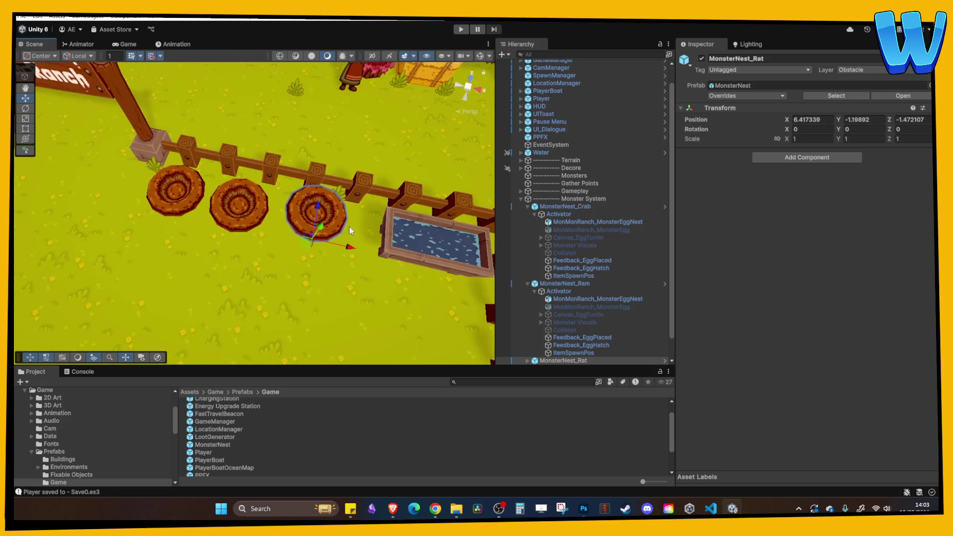
{"action": "left_click", "coordinate": [248, 211]}
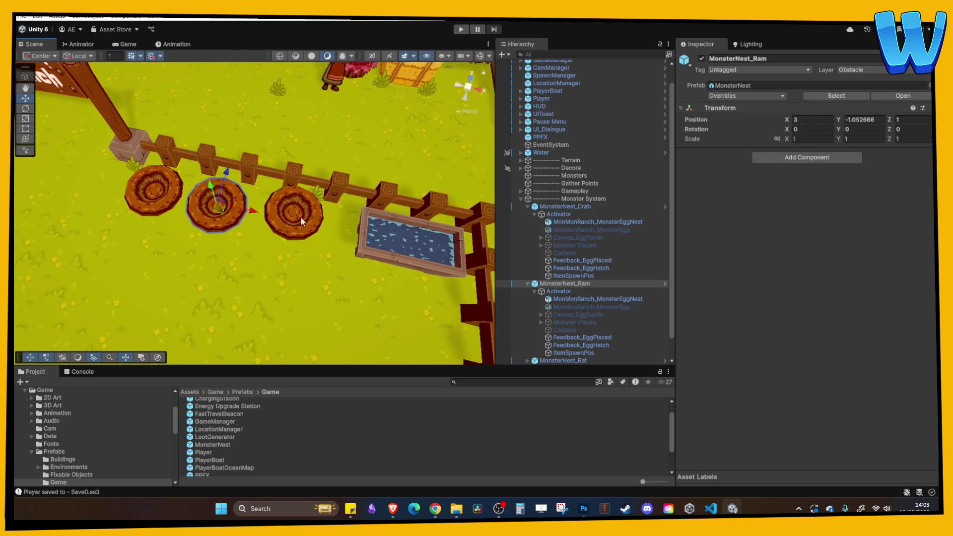
{"action": "mouse_move", "coordinate": [252, 213]}
{"action": "left_mouse_down"}
{"action": "mouse_move", "coordinate": [271, 222]}
{"action": "mouse_move", "coordinate": [251, 213]}
{"action": "left_mouse_up"}
{"action": "mouse_move", "coordinate": [224, 174]}
{"action": "left_mouse_down"}
{"action": "mouse_move", "coordinate": [216, 194]}
{"action": "mouse_move", "coordinate": [218, 173]}
{"action": "left_mouse_up"}
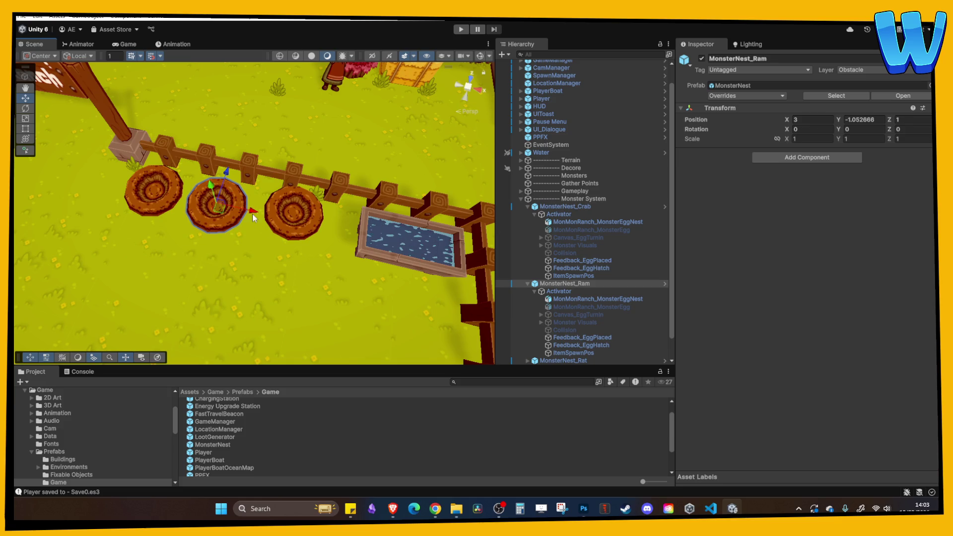
Step: Type the Rat nest's Inspector position as X 6, trying Z values 0 and 1
{"action": "left_click", "coordinate": [293, 220]}
{"action": "left_click", "coordinate": [833, 121]}
{"action": "type", "text": "6"}
{"action": "key", "text": "Tab"}
{"action": "key", "text": "Tab"}
{"action": "type", "text": "1"}
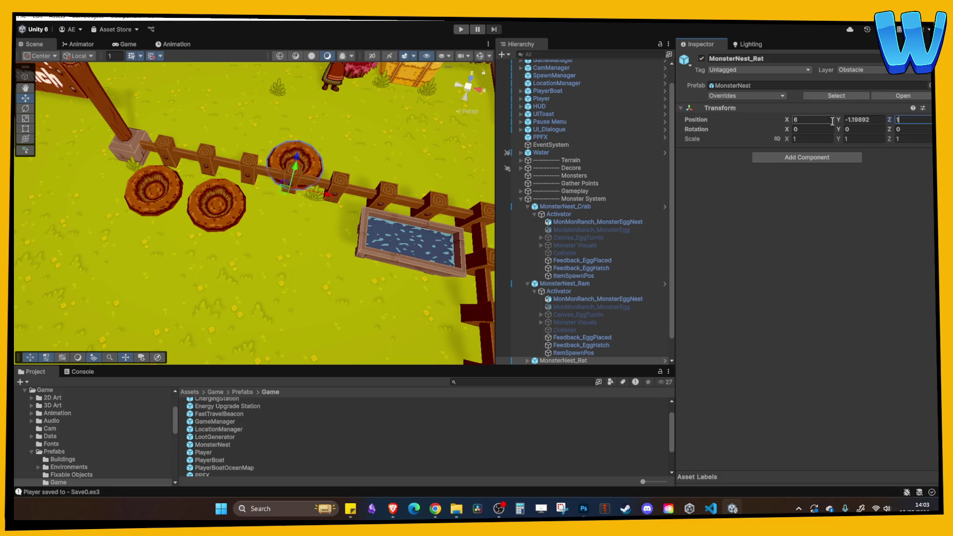
{"action": "key", "text": "BackSpace"}
{"action": "type", "text": "0"}
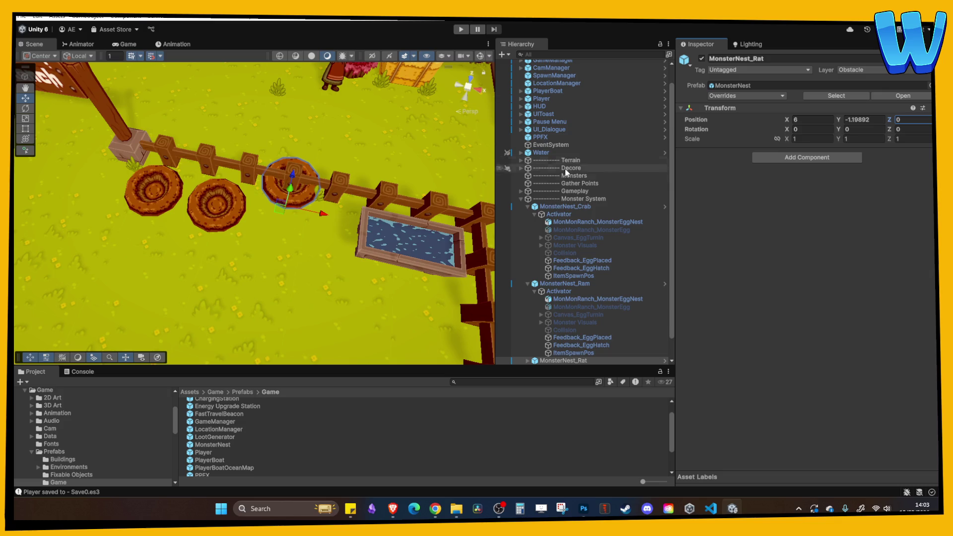
{"action": "key", "text": "Return"}
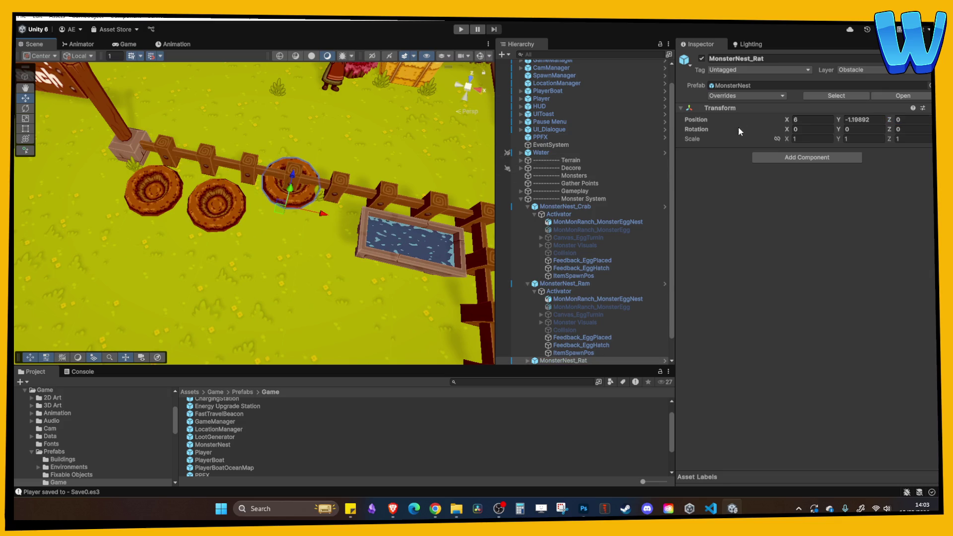
{"action": "left_click", "coordinate": [910, 120]}
{"action": "type", "text": "1"}
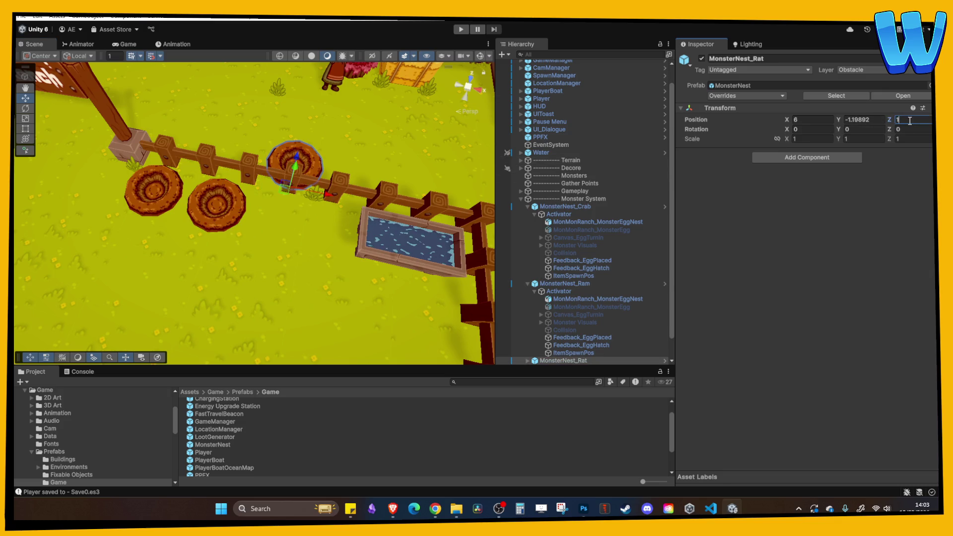
{"action": "key", "text": "Return"}
Step: Drag the Rat nest into line with the Ram and Crab nests, then view from above
{"action": "key", "text": "f"}
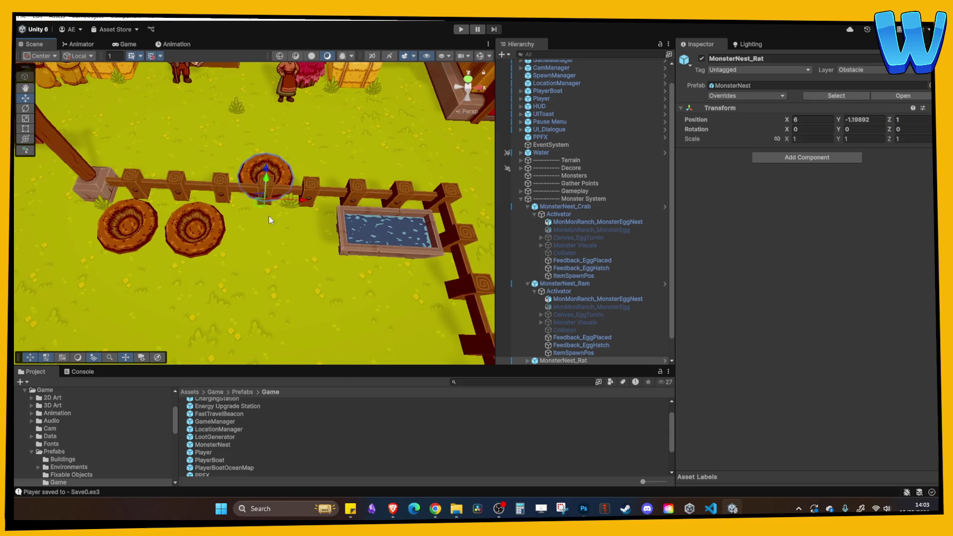
{"action": "left_click", "coordinate": [210, 245]}
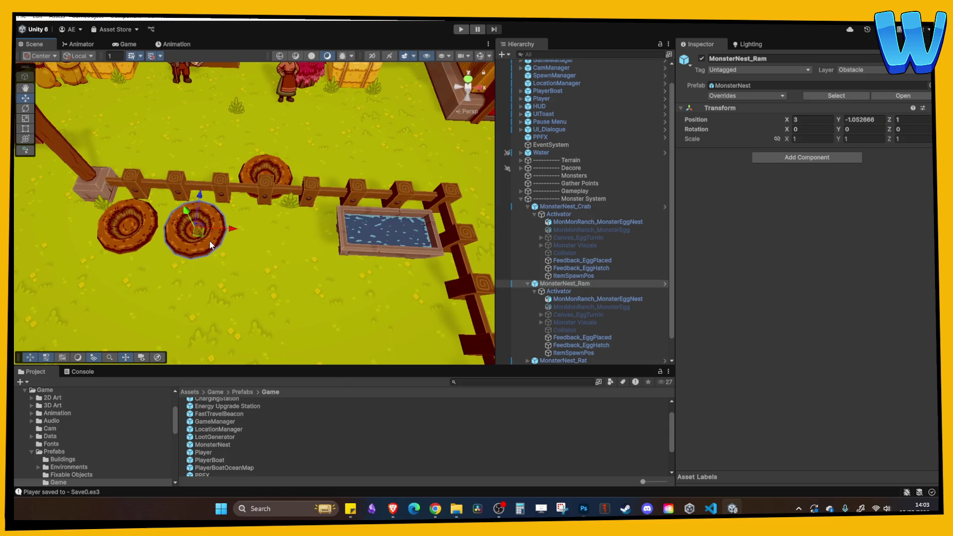
{"action": "left_click", "coordinate": [283, 171]}
{"action": "left_click_drag", "start_coordinate": [266, 166], "coordinate": [271, 229]}
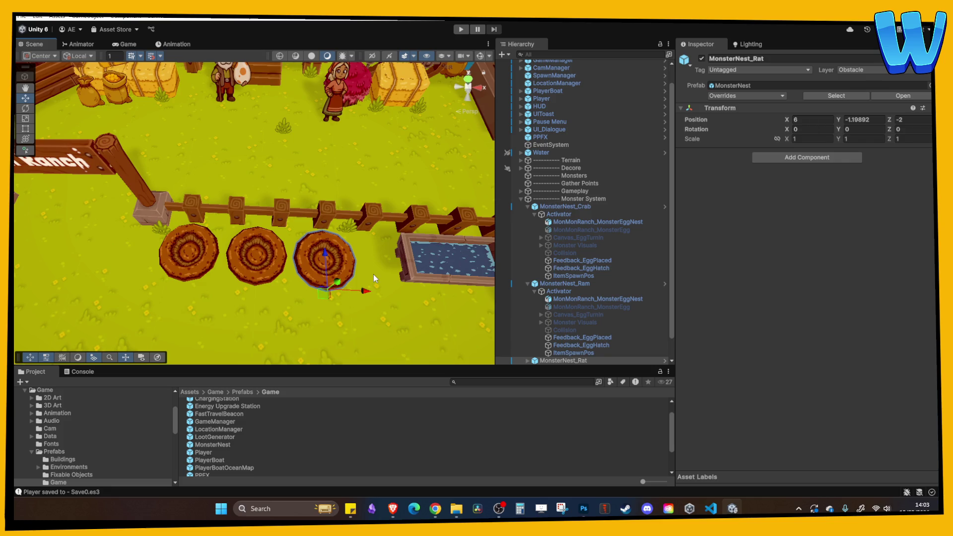
{"action": "mouse_move", "coordinate": [311, 229]}
{"action": "left_mouse_down"}
{"action": "mouse_move", "coordinate": [318, 248]}
{"action": "mouse_move", "coordinate": [327, 209]}
{"action": "mouse_move", "coordinate": [347, 254]}
{"action": "left_mouse_up"}
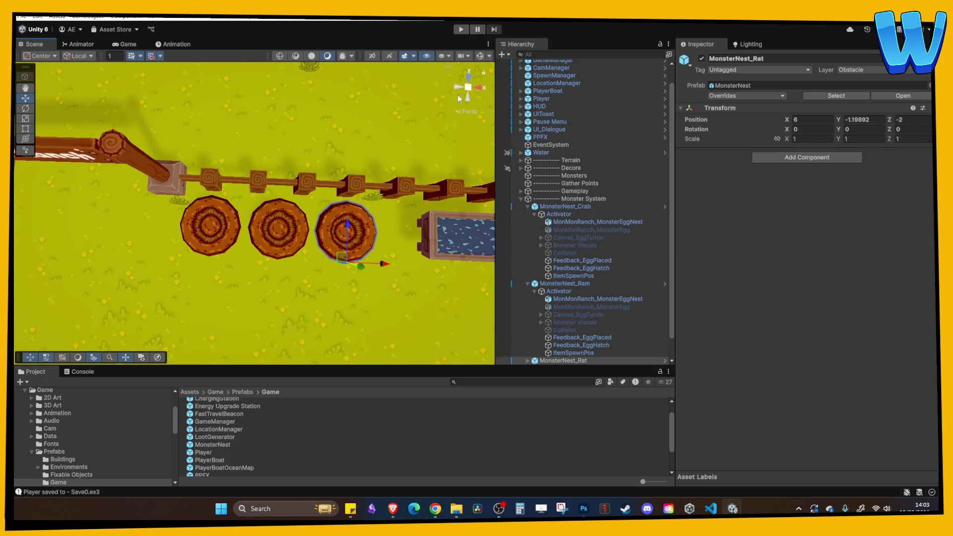
{"action": "left_click", "coordinate": [468, 83]}
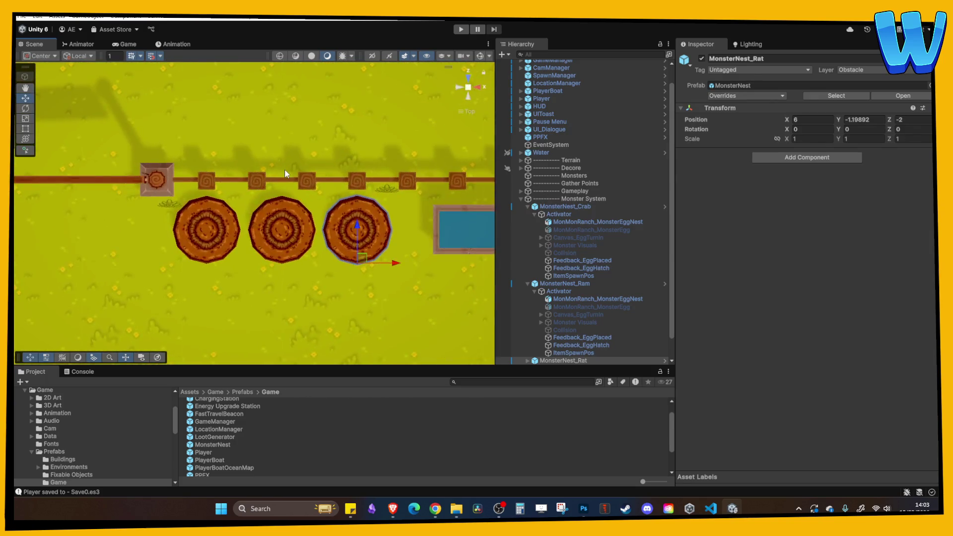
{"action": "scroll", "coordinate": [284, 168], "scroll_direction": "down", "scroll_amount": 2}
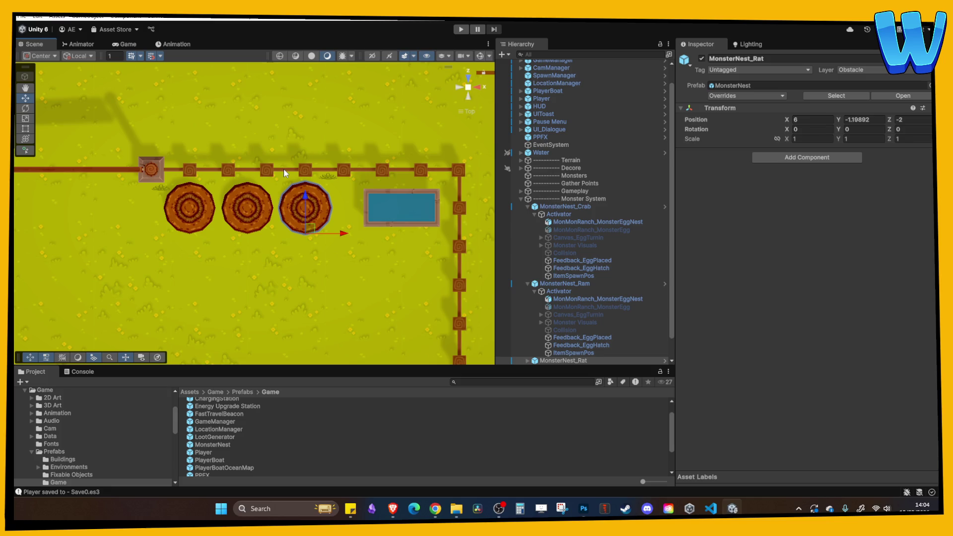
{"action": "scroll", "coordinate": [284, 171], "scroll_direction": "up", "scroll_amount": 5}
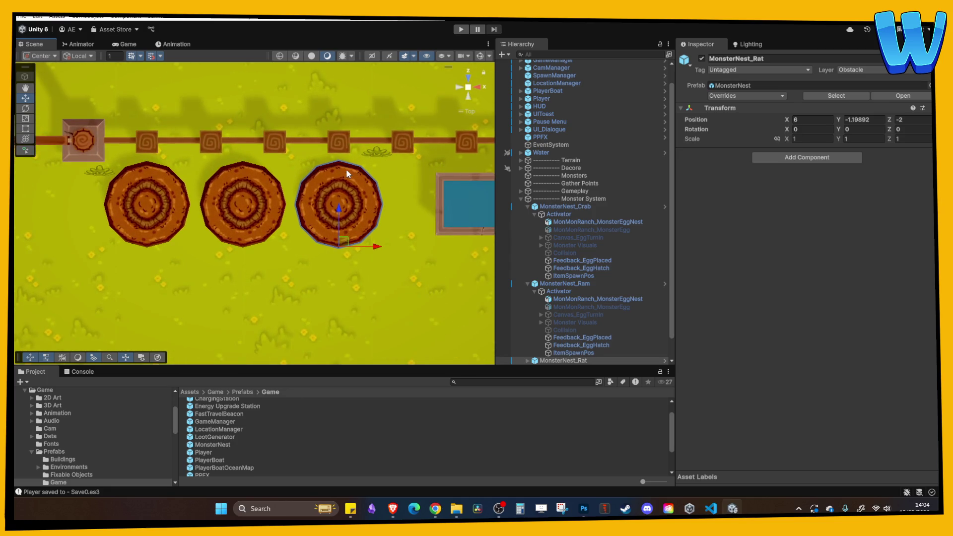
{"action": "left_click", "coordinate": [574, 283]}
{"action": "right_click", "coordinate": [549, 244]}
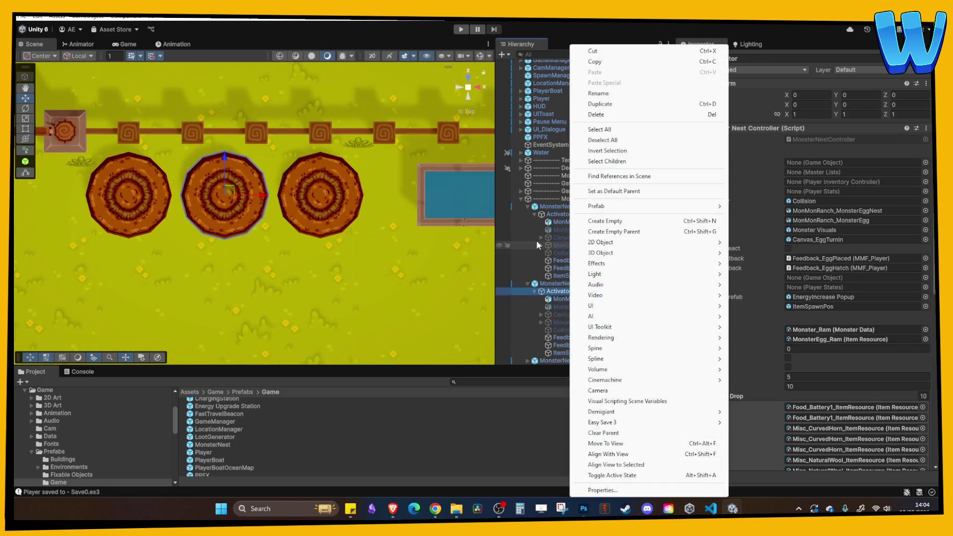
Step: Set the Rat nest Activator's Monster Type to Monster_Rat
{"action": "left_click", "coordinate": [456, 237]}
{"action": "left_click", "coordinate": [344, 206]}
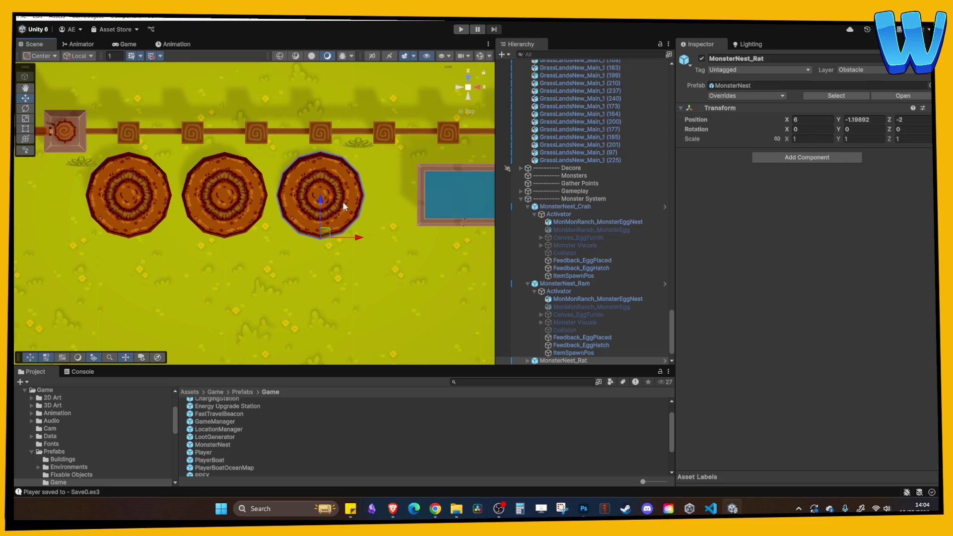
{"action": "scroll", "coordinate": [571, 298], "scroll_direction": "down", "scroll_amount": 3}
{"action": "left_click", "coordinate": [569, 338]}
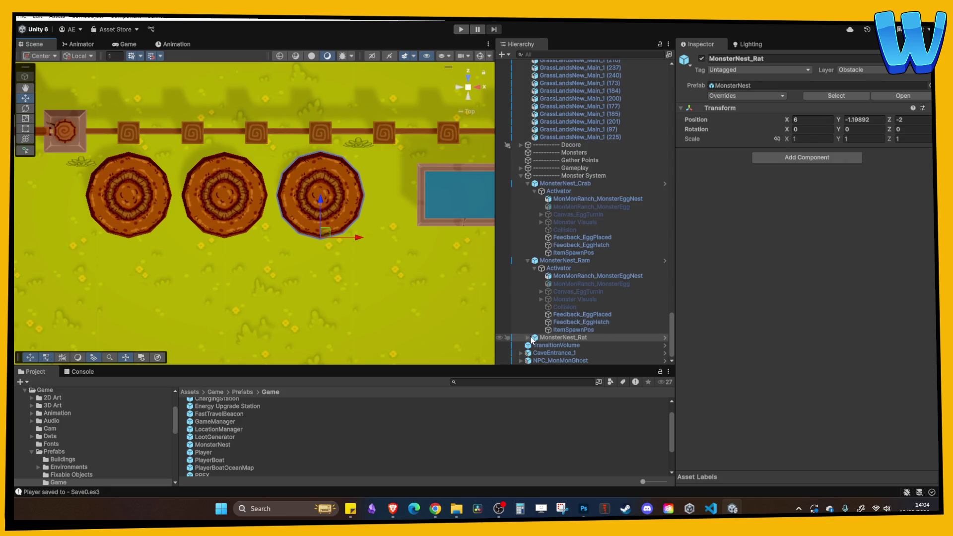
{"action": "left_click", "coordinate": [561, 345]}
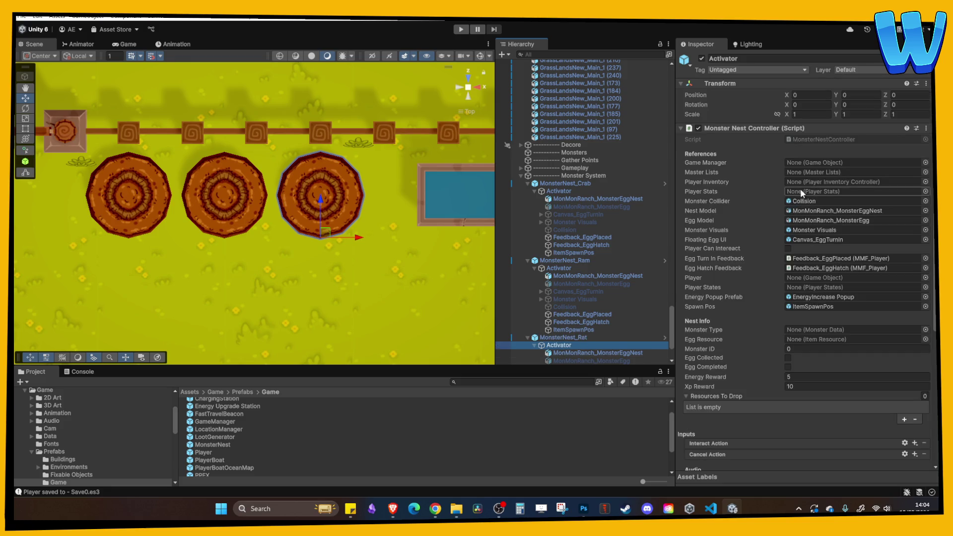
{"action": "left_click", "coordinate": [559, 268]}
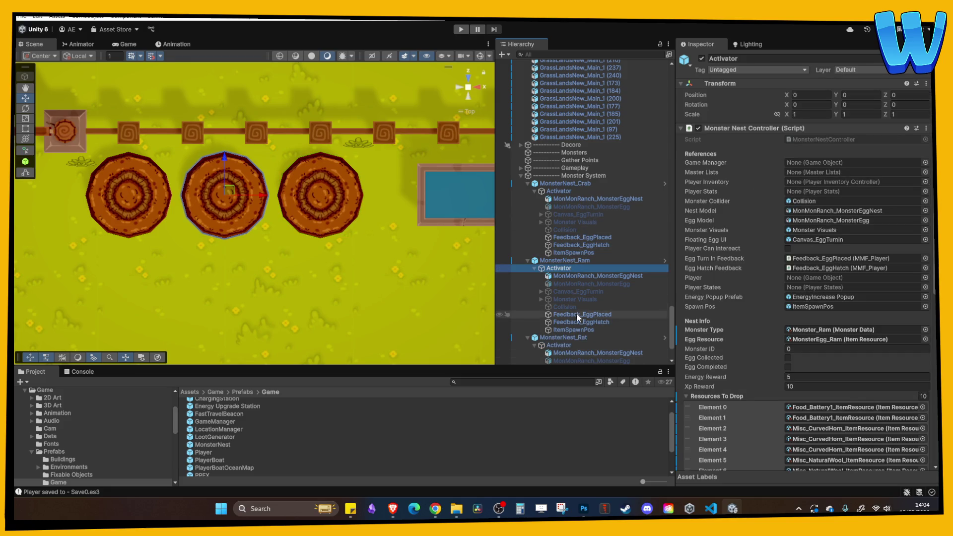
{"action": "left_click", "coordinate": [579, 344]}
{"action": "left_click", "coordinate": [925, 330]}
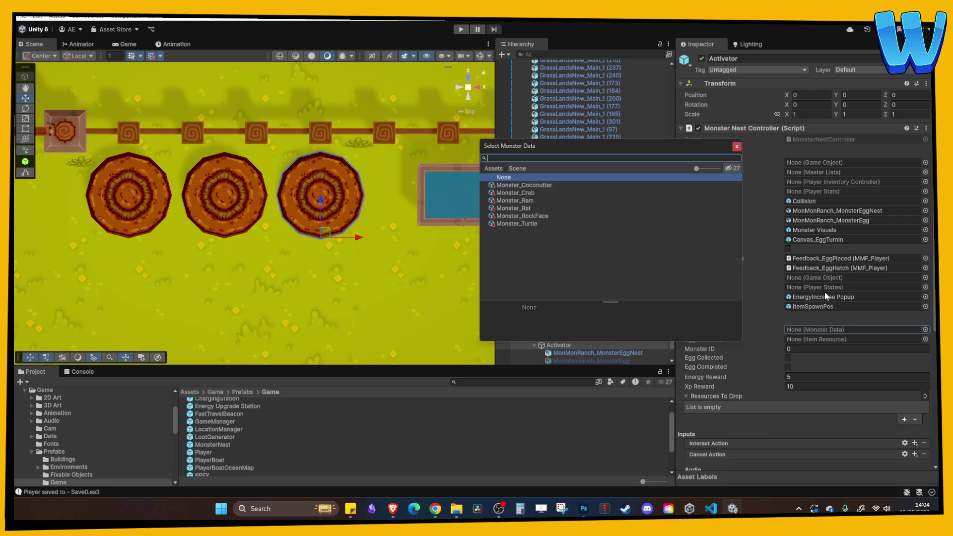
{"action": "double_click", "coordinate": [529, 209]}
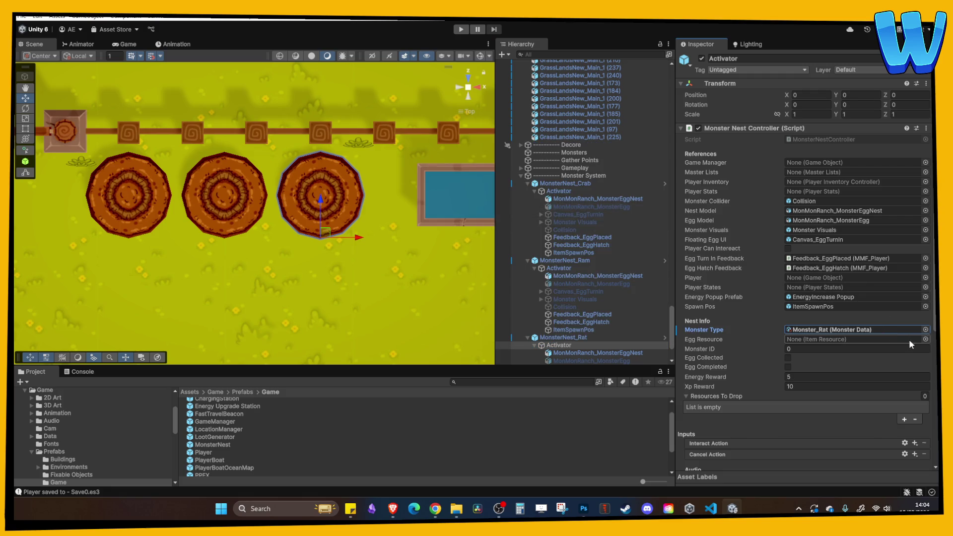
Step: Locate the Ram nest's egg resource and duplicate the MonsterEgg_Ram asset
{"action": "left_click", "coordinate": [925, 339]}
{"action": "type", "text": "ra"}
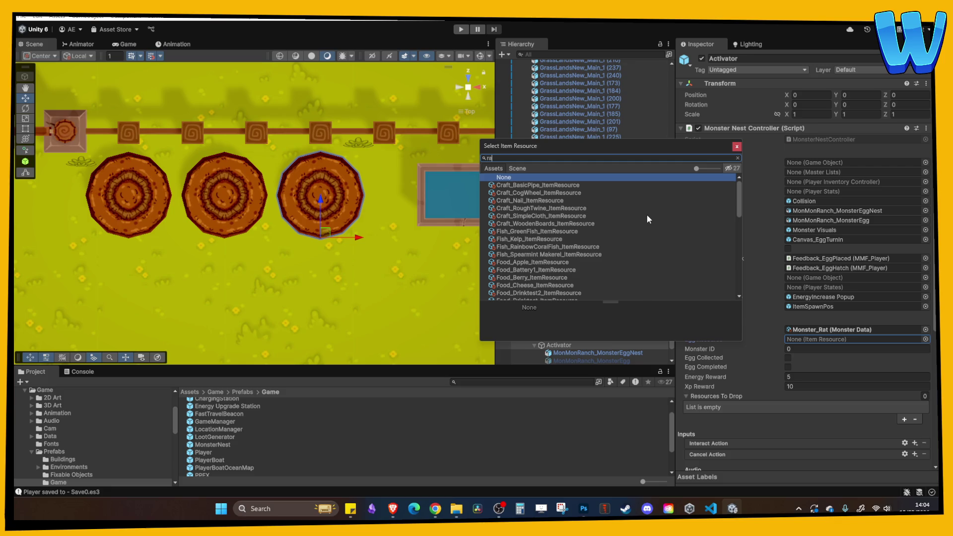
{"action": "type", "text": "t"}
{"action": "key", "text": "BackSpace"}
{"action": "key", "text": "BackSpace"}
{"action": "key", "text": "BackSpace"}
{"action": "left_click", "coordinate": [816, 330]}
{"action": "left_click", "coordinate": [570, 262]}
{"action": "left_click", "coordinate": [559, 268]}
{"action": "left_click", "coordinate": [835, 339]}
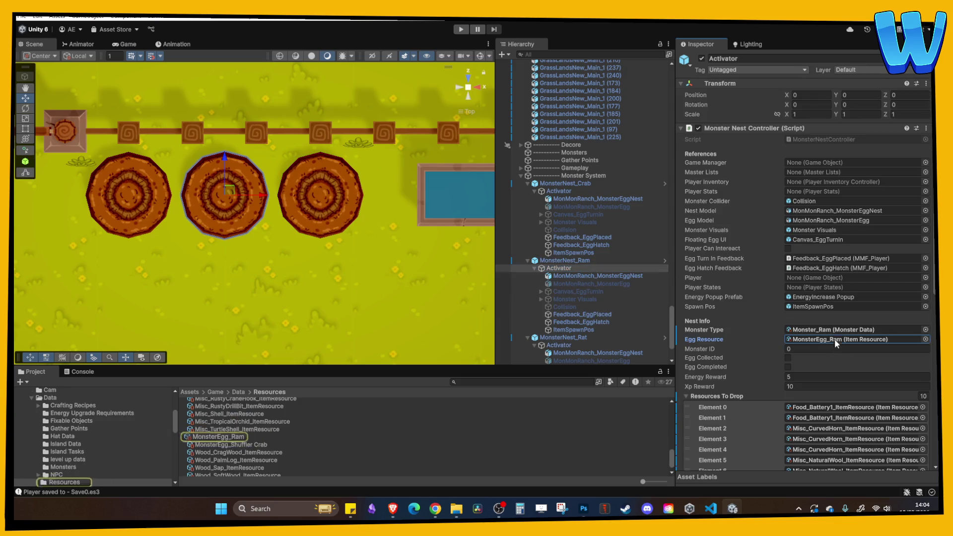
{"action": "left_click", "coordinate": [235, 426]}
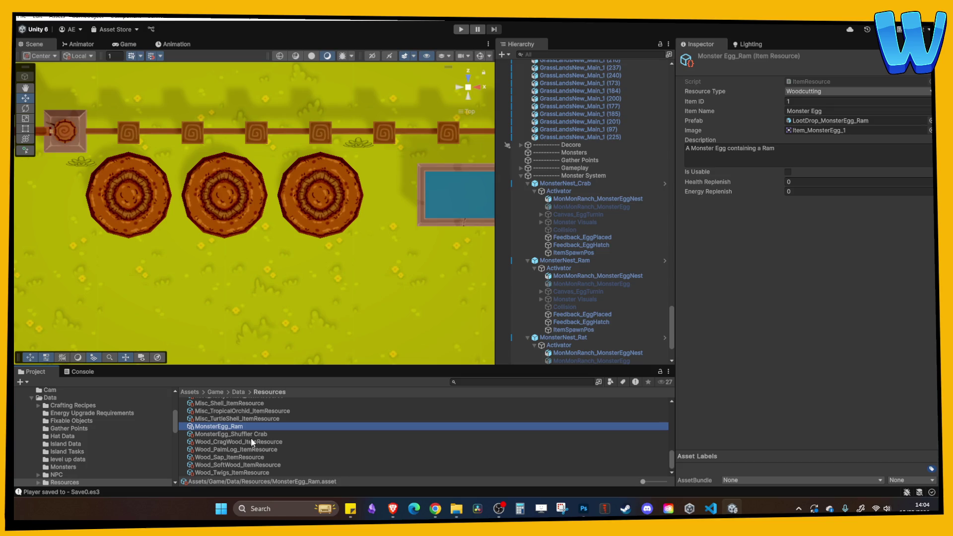
{"action": "key", "text": "ctrl+d"}
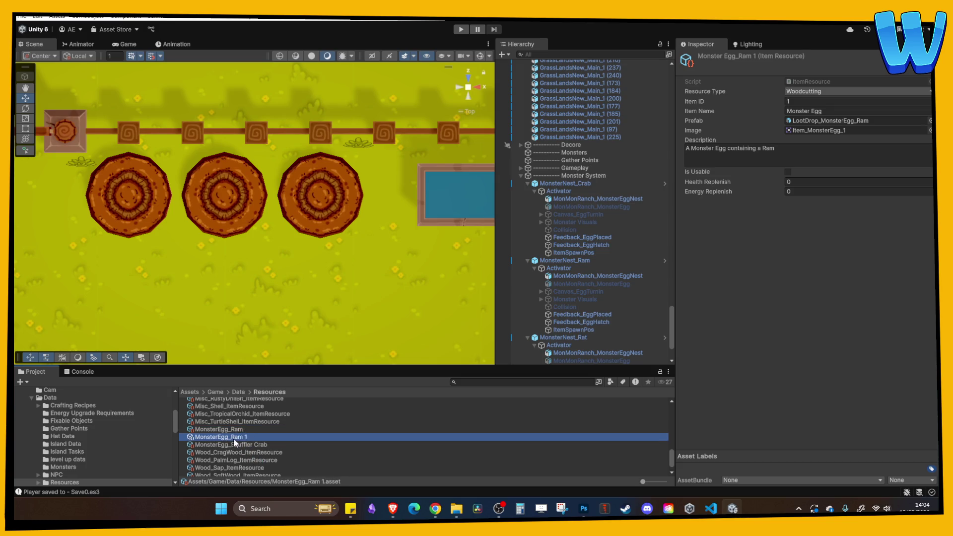
Step: Rename MonsterEgg_Ram 1 to MonsterEgg_Rat and duplicate the LootDrop_MonsterEgg_Ram prefab
{"action": "key", "text": "F2"}
{"action": "key", "text": "BackSpace"}
{"action": "key", "text": "BackSpace"}
{"action": "key", "text": "BackSpace"}
{"action": "type", "text": "t"}
{"action": "key", "text": "Return"}
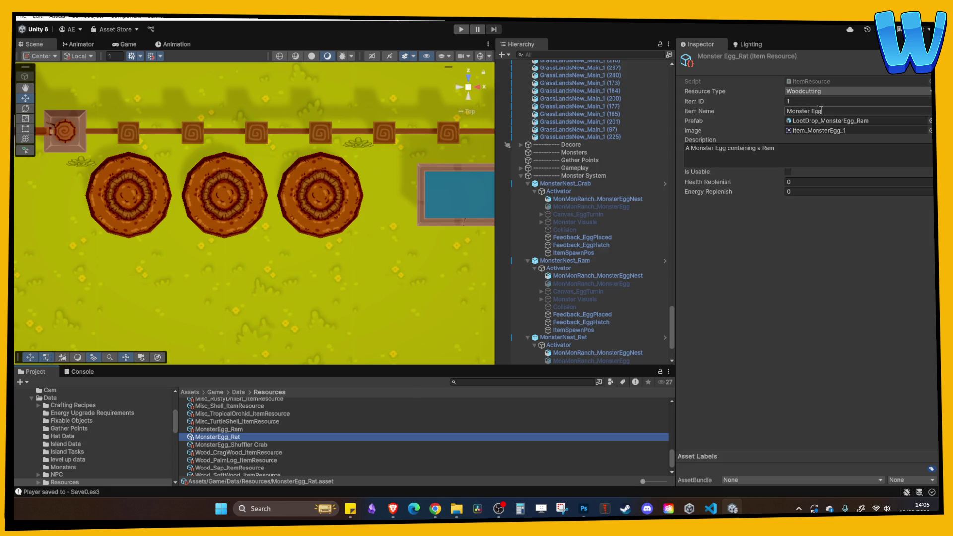
{"action": "left_click", "coordinate": [839, 120]}
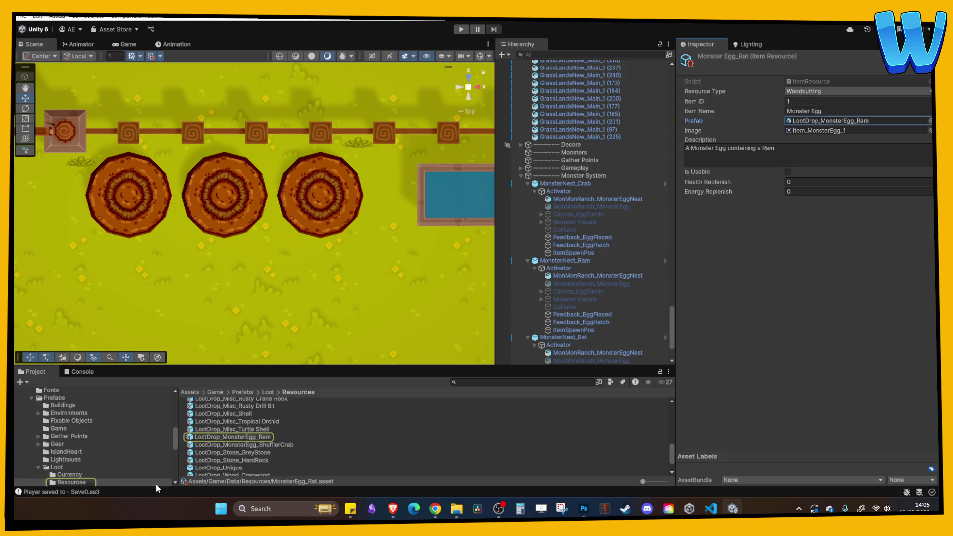
{"action": "left_click", "coordinate": [254, 437]}
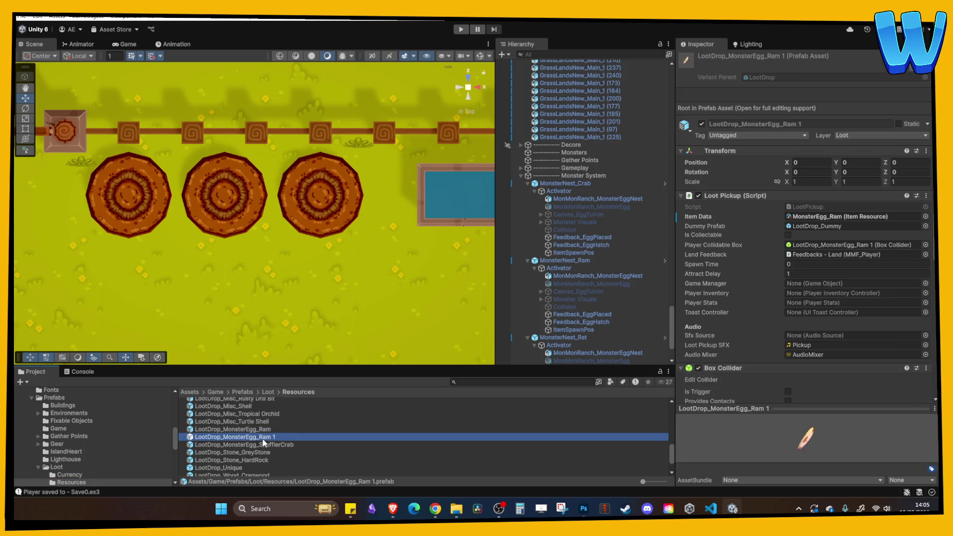
Step: Rename LootDrop_MonsterEgg_Ram 1 to LootDrop_MonsterEgg_Rat
{"action": "left_click", "coordinate": [263, 439]}
{"action": "left_click", "coordinate": [315, 437]}
{"action": "key", "text": "BackSpace"}
{"action": "key", "text": "BackSpace"}
{"action": "key", "text": "BackSpace"}
{"action": "type", "text": "t"}
{"action": "key", "text": "Return"}
{"action": "mouse_move", "coordinate": [389, 285]}
{"action": "left_mouse_down"}
{"action": "mouse_move", "coordinate": [399, 264]}
{"action": "mouse_move", "coordinate": [346, 206]}
{"action": "mouse_move", "coordinate": [302, 186]}
{"action": "left_mouse_up"}
Step: Select the Ram and Crab nests together and start entering a shared Y height (-0.98)
{"action": "left_click", "coordinate": [228, 188]}
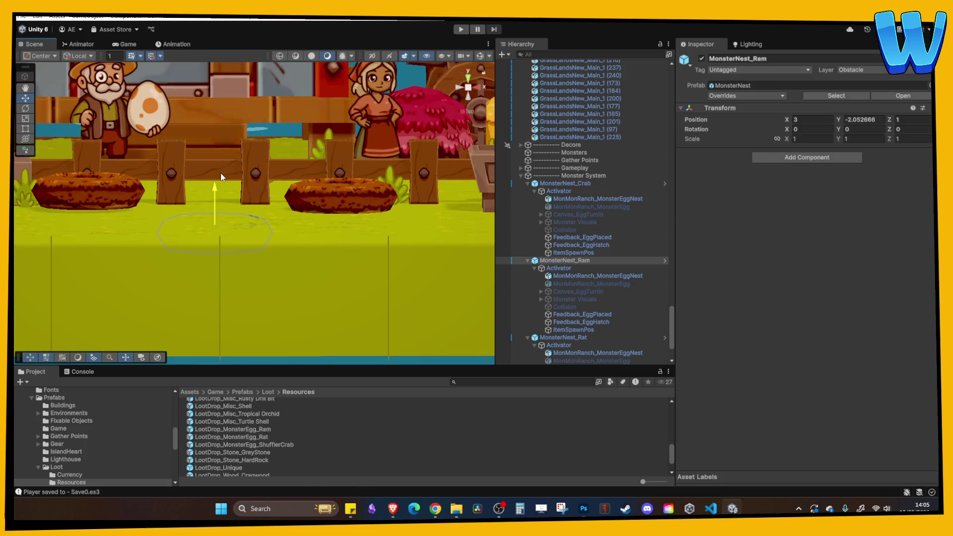
{"action": "left_click_drag", "start_coordinate": [162, 146], "coordinate": [117, 184]}
{"action": "left_click", "coordinate": [117, 186], "text": "shift"}
{"action": "left_click", "coordinate": [846, 120]}
{"action": "type", "text": "0.89"}
{"action": "key", "text": "BackSpace"}
{"action": "type", "text": "8"}
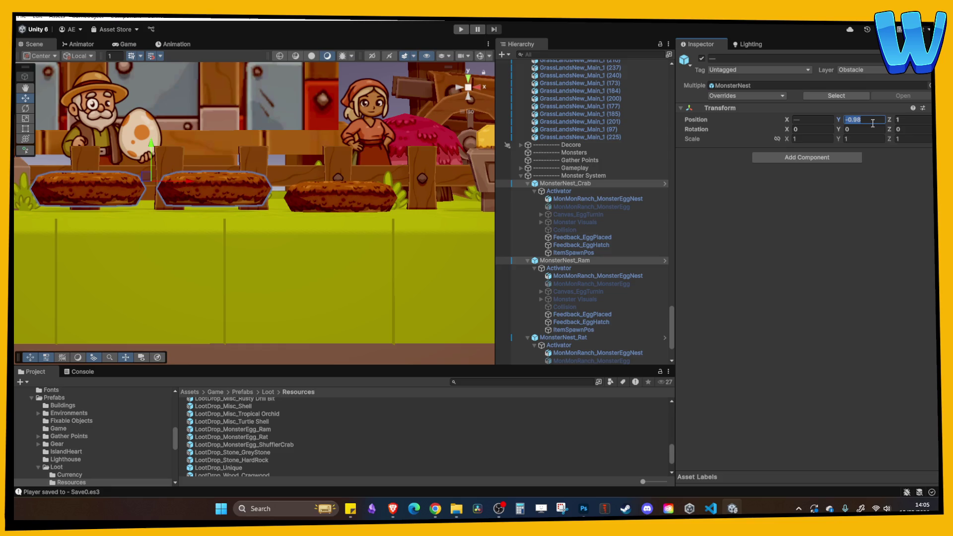
{"action": "key", "text": "BackSpace"}
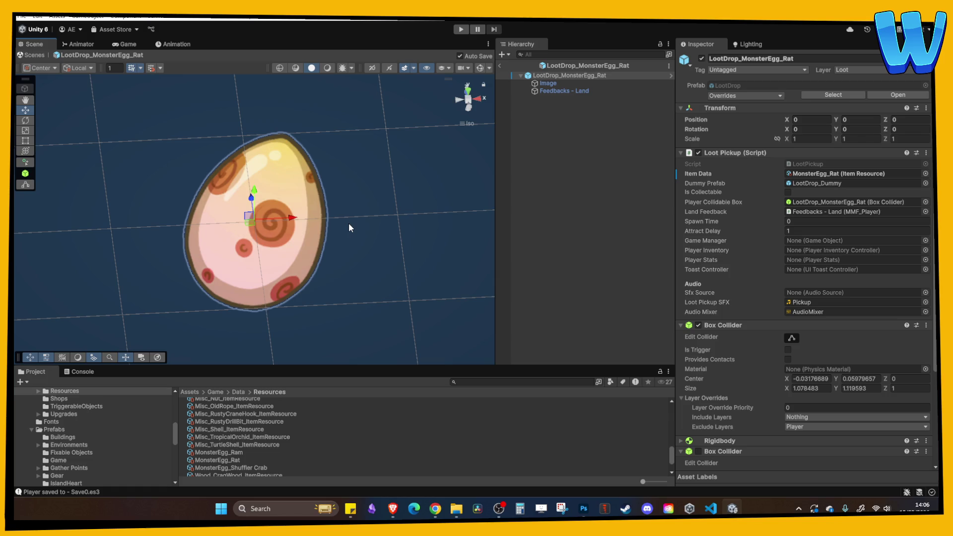
Step: Assign LootDrop_MonsterEgg_Rat as the MonsterEgg_Rat resource's Prefab
{"action": "mouse_move", "coordinate": [349, 224]}
{"action": "left_mouse_down"}
{"action": "mouse_move", "coordinate": [319, 218]}
{"action": "mouse_move", "coordinate": [375, 188]}
{"action": "left_mouse_up"}
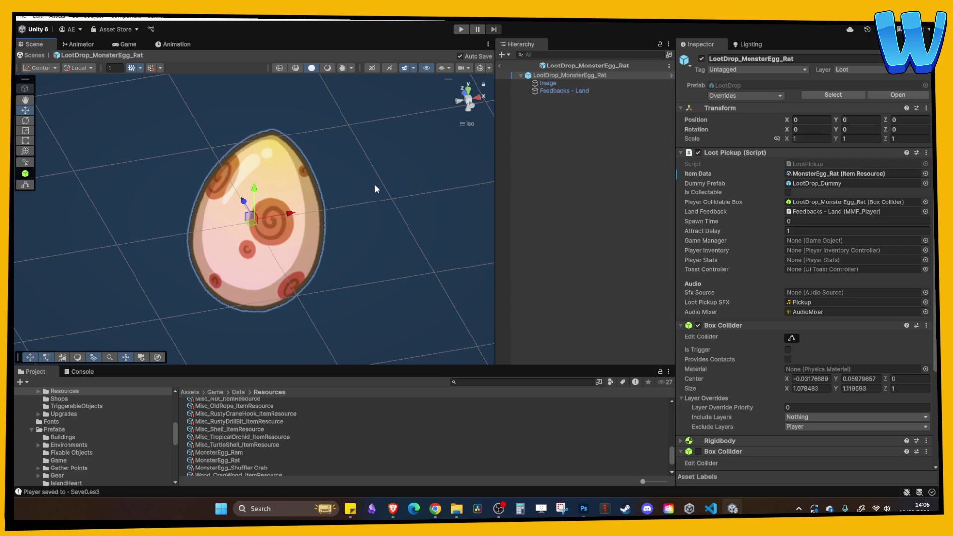
{"action": "mouse_move", "coordinate": [374, 184]}
{"action": "left_mouse_down"}
{"action": "mouse_move", "coordinate": [346, 243]}
{"action": "mouse_move", "coordinate": [352, 273]}
{"action": "left_mouse_up"}
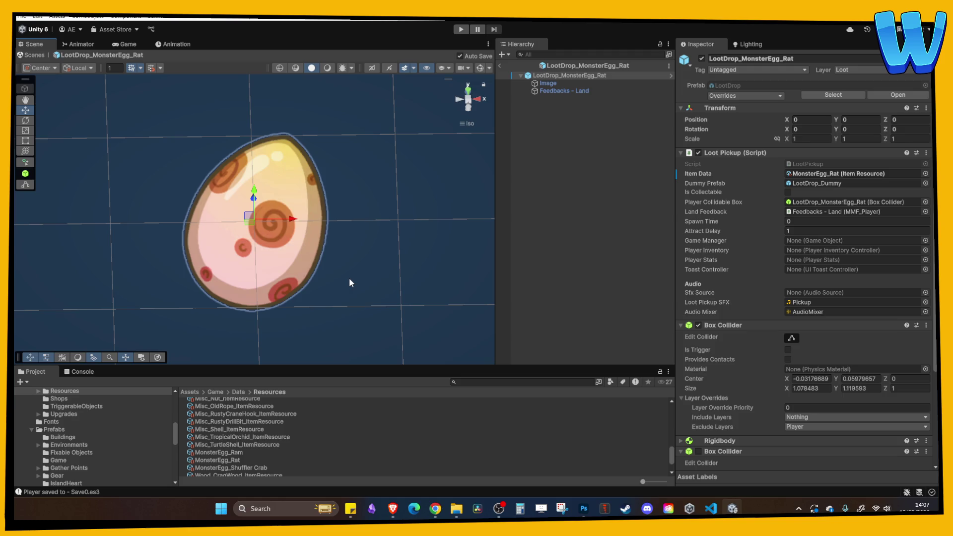
{"action": "left_click_drag", "start_coordinate": [350, 283], "coordinate": [342, 253]}
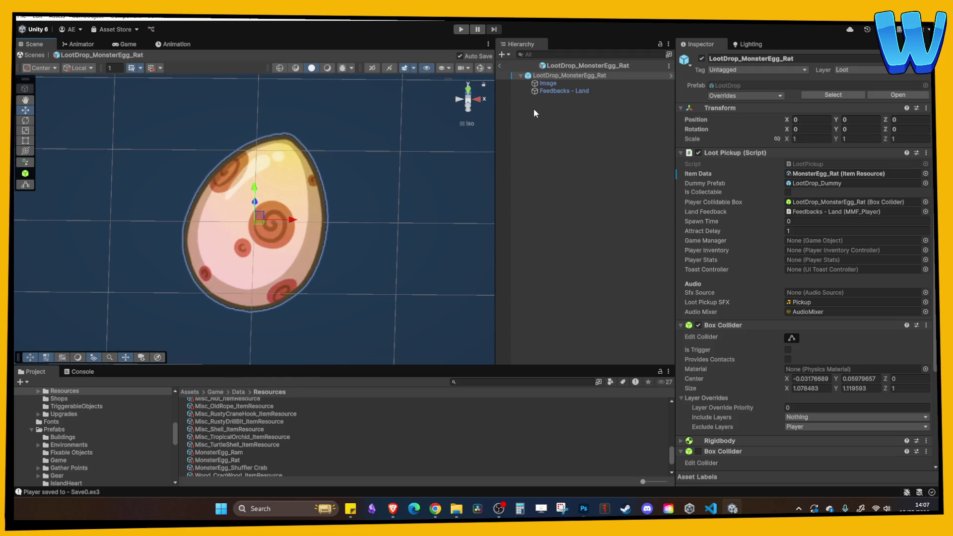
{"action": "left_click", "coordinate": [848, 174]}
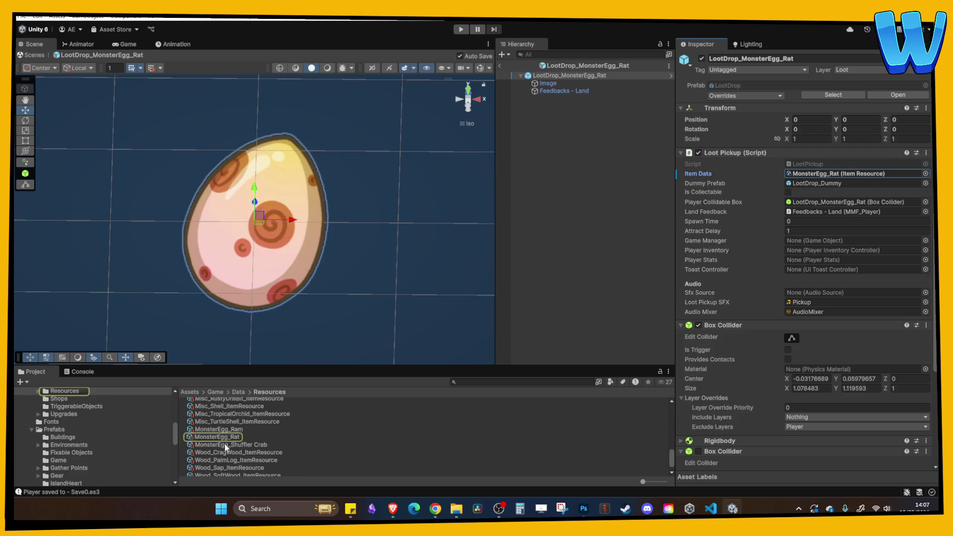
{"action": "left_click", "coordinate": [219, 437]}
{"action": "left_click", "coordinate": [848, 121]}
{"action": "mouse_move", "coordinate": [231, 445]}
{"action": "left_mouse_down"}
{"action": "mouse_move", "coordinate": [497, 298]}
{"action": "mouse_move", "coordinate": [819, 149]}
{"action": "mouse_move", "coordinate": [844, 121]}
{"action": "left_mouse_up"}
Step: Change the egg's description to 'A Monster Egg containing a Rat'
{"action": "left_click", "coordinate": [790, 154]}
{"action": "double_click", "coordinate": [768, 149]}
{"action": "type", "text": "Rat"}
{"action": "left_click", "coordinate": [828, 308]}
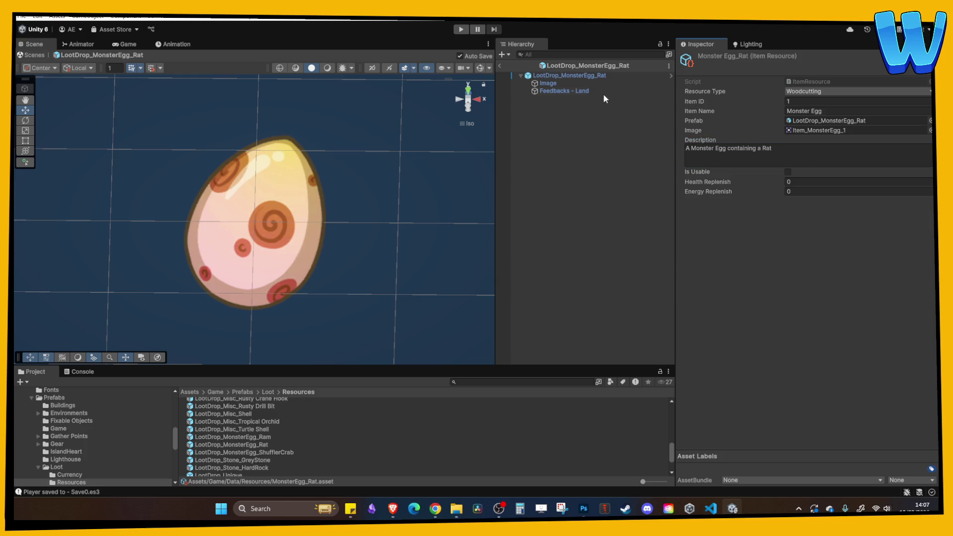
Step: Leave prefab mode and set the Rat nest's Egg Resource to MonsterEgg_Rat
{"action": "left_click", "coordinate": [500, 64]}
{"action": "left_click", "coordinate": [365, 183]}
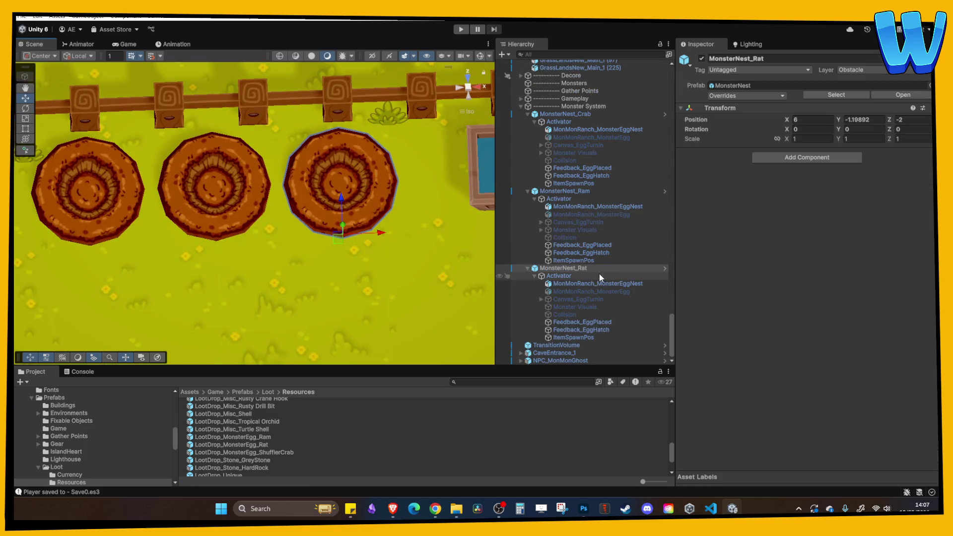
{"action": "left_click", "coordinate": [571, 275]}
{"action": "left_click", "coordinate": [844, 330]}
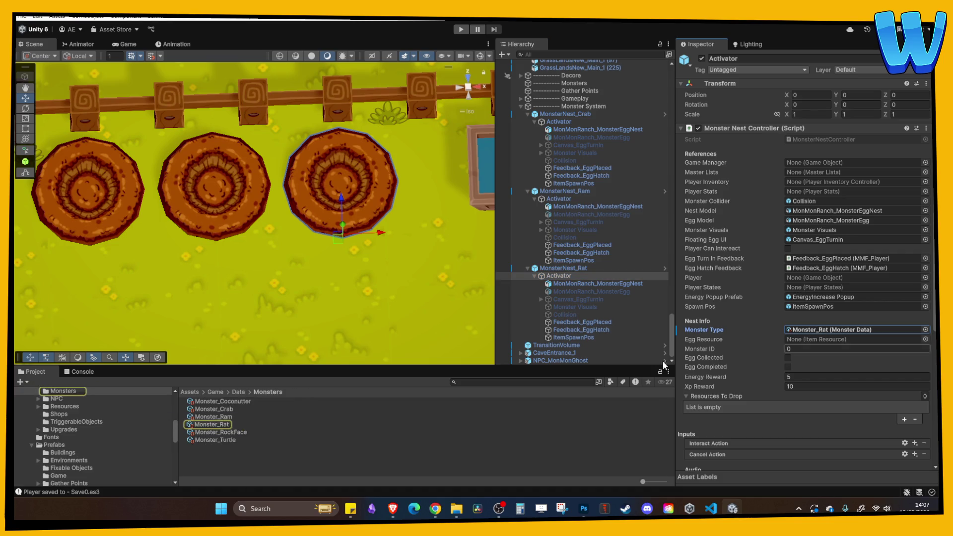
{"action": "left_click", "coordinate": [926, 339]}
{"action": "type", "text": "rat"}
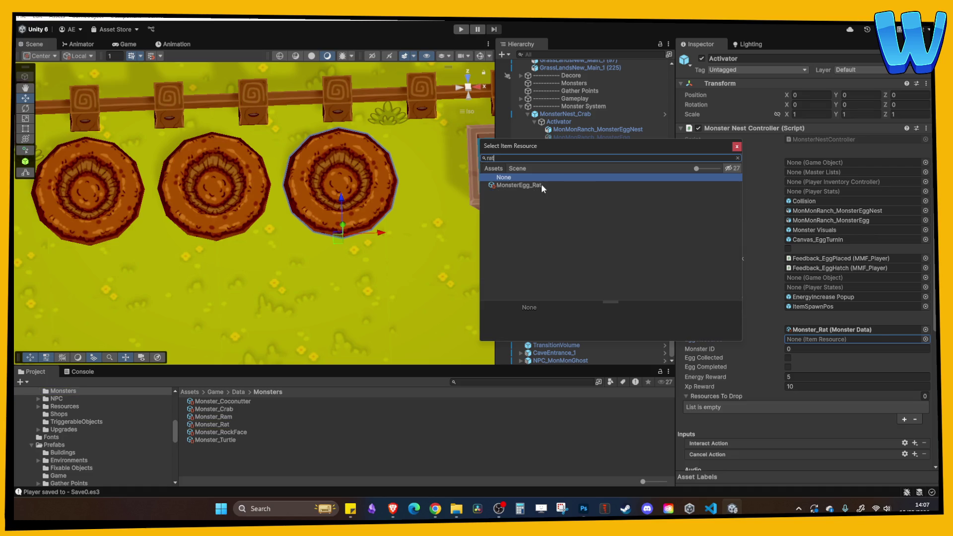
{"action": "double_click", "coordinate": [545, 185]}
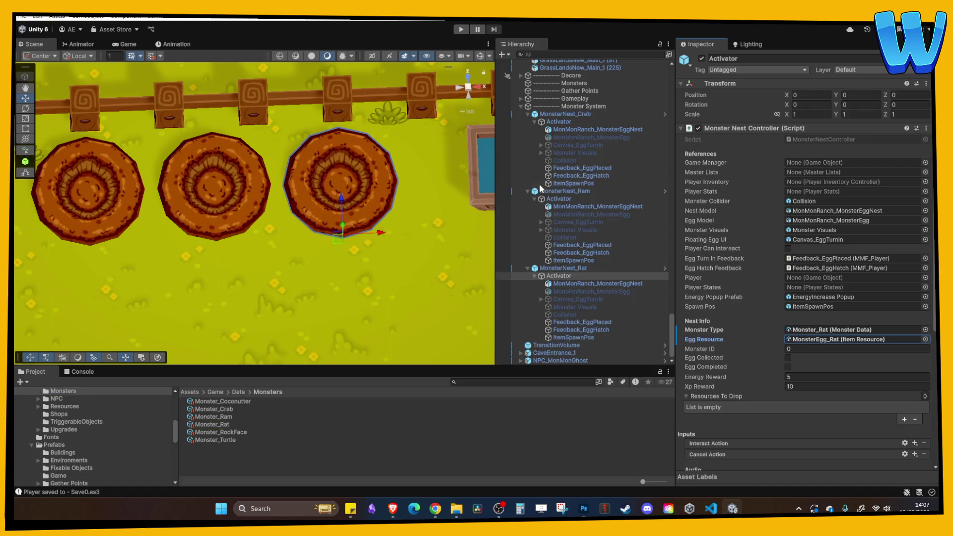
Step: Compare the Rat nest's drop list with the Ram nest's ten drops
{"action": "left_click", "coordinate": [574, 199]}
{"action": "scroll", "coordinate": [774, 329], "scroll_direction": "down", "scroll_amount": 4}
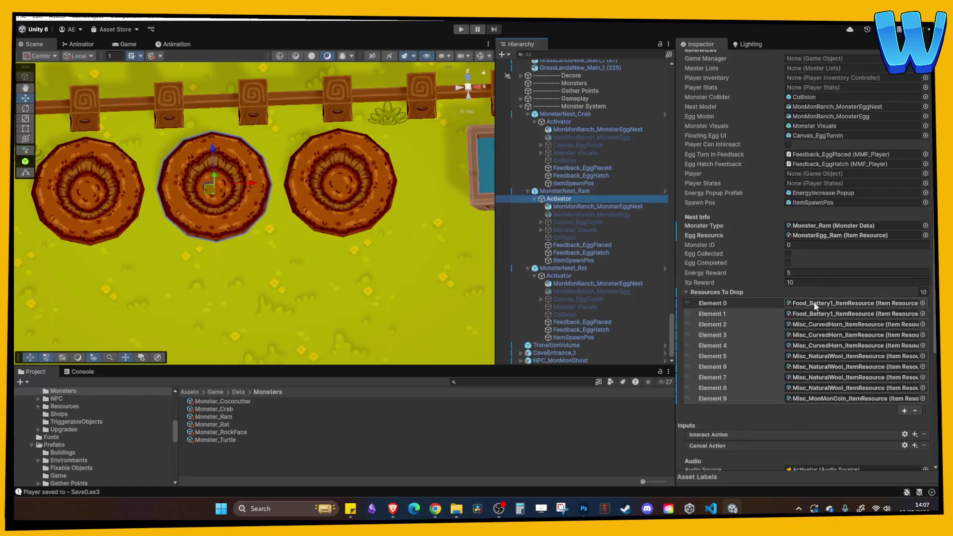
{"action": "scroll", "coordinate": [814, 307], "scroll_direction": "up", "scroll_amount": 2}
{"action": "left_click", "coordinate": [577, 276]}
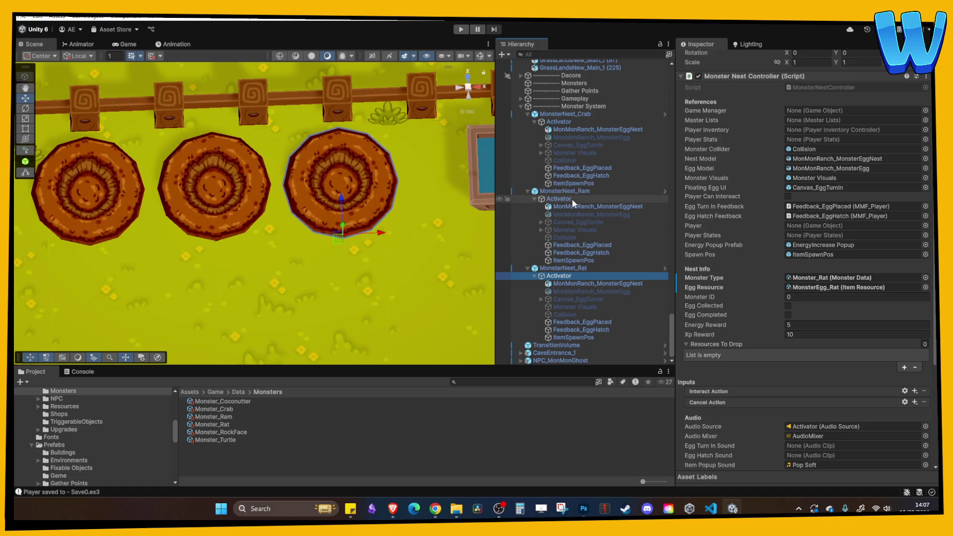
{"action": "left_click", "coordinate": [572, 198]}
{"action": "left_click", "coordinate": [575, 275]}
{"action": "scroll", "coordinate": [773, 291], "scroll_direction": "down", "scroll_amount": 2}
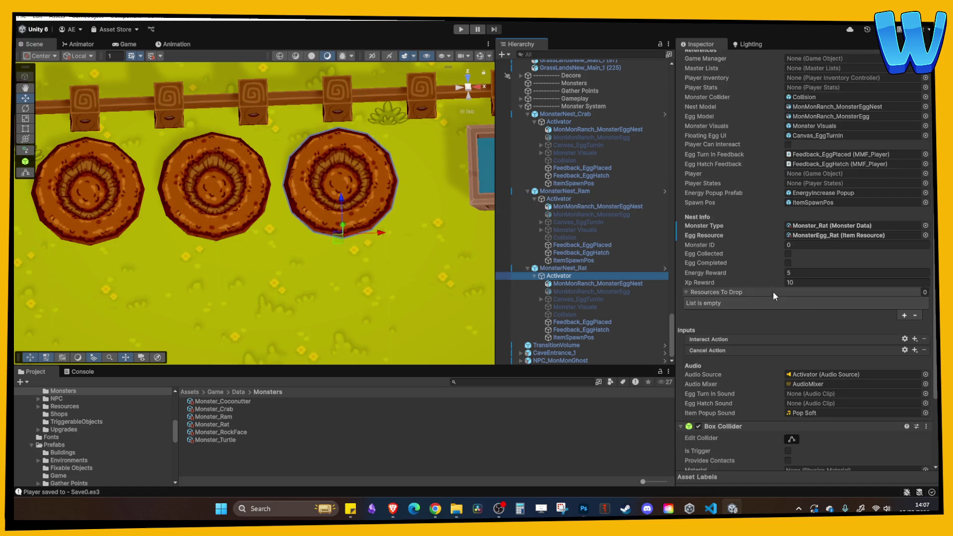
Step: Fill the Rat nest's first drop entries with Food_Cheese, three cheese in total
{"action": "left_click", "coordinate": [904, 316]}
{"action": "left_click", "coordinate": [922, 303]}
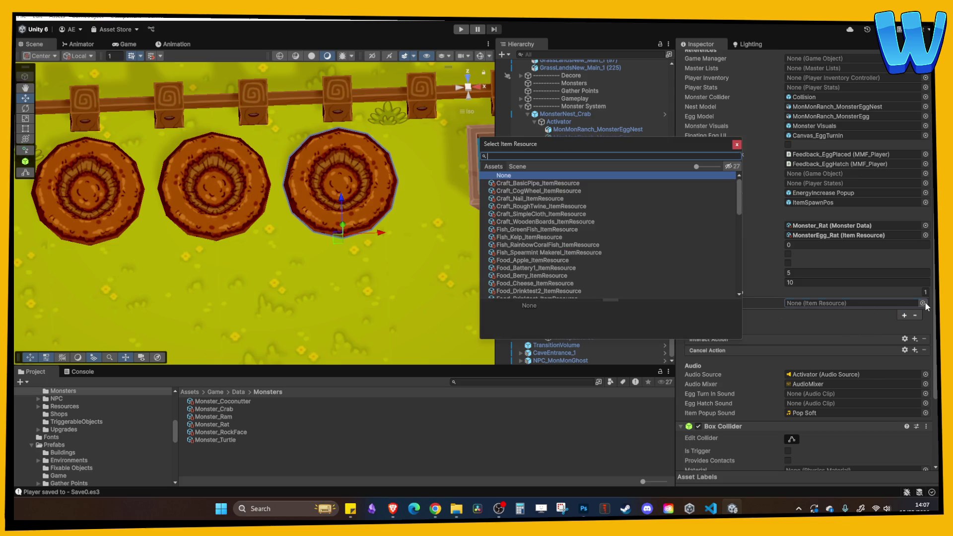
{"action": "type", "text": "che"}
{"action": "key", "text": "BackSpace"}
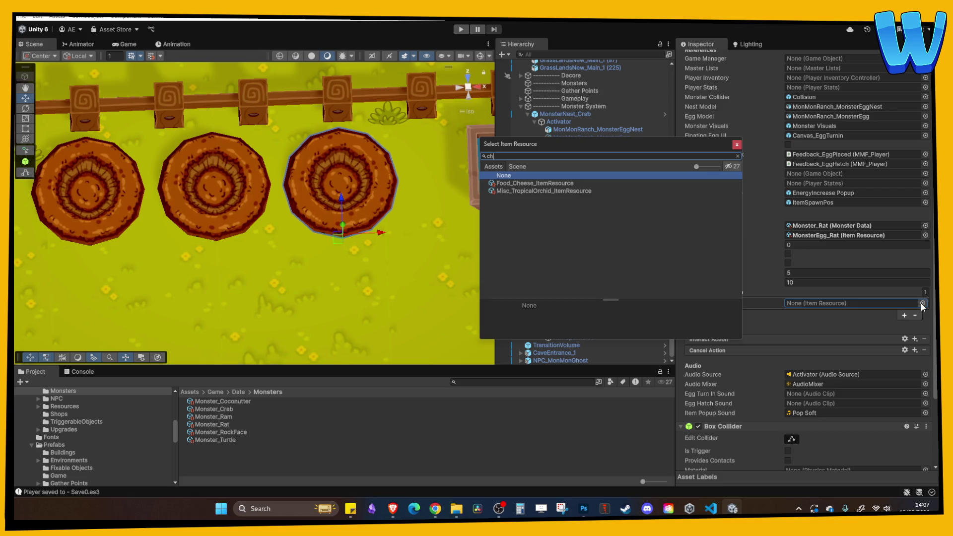
{"action": "double_click", "coordinate": [569, 183]}
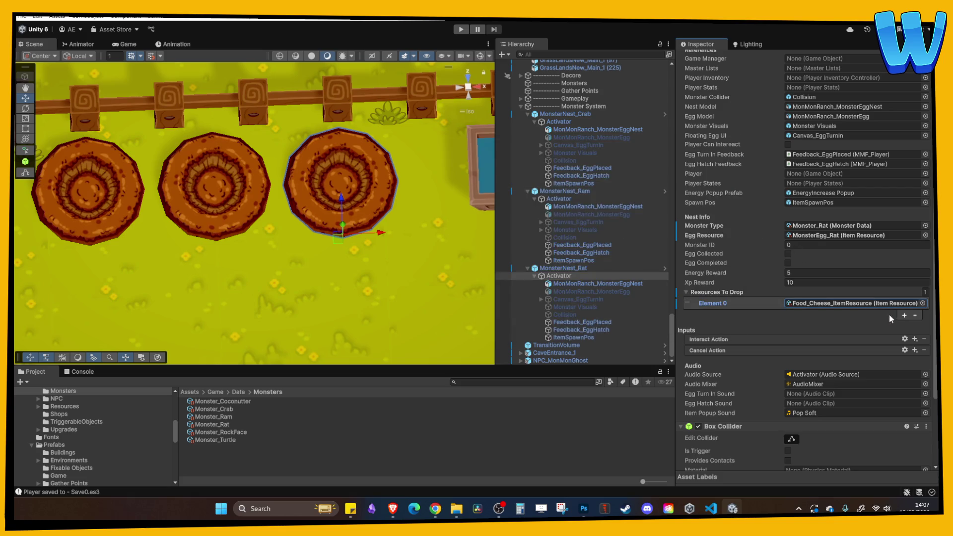
{"action": "left_click", "coordinate": [905, 316]}
{"action": "double_click", "coordinate": [854, 313]}
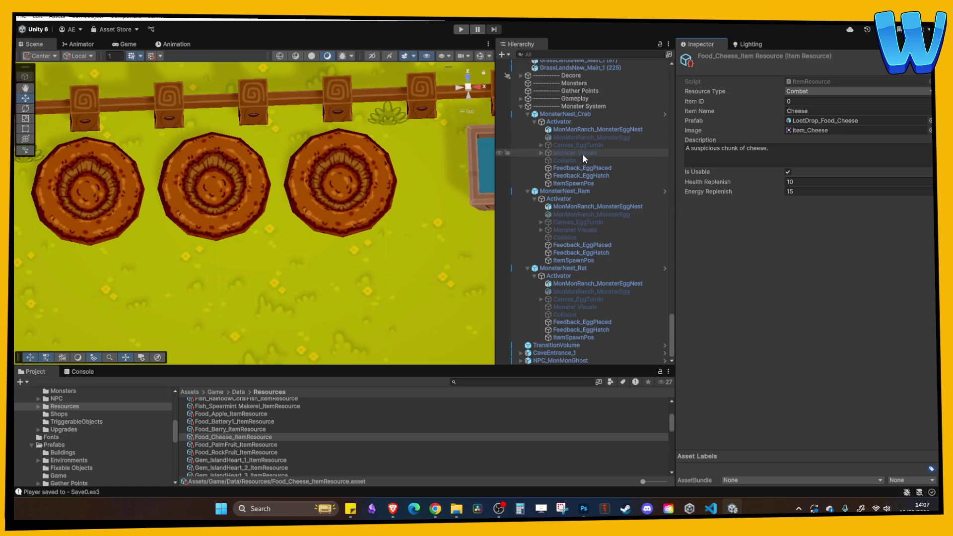
{"action": "left_click", "coordinate": [573, 277]}
{"action": "left_click", "coordinate": [904, 430]}
{"action": "scroll", "coordinate": [901, 426], "scroll_direction": "down", "scroll_amount": 5}
Step: Add two entries and drag Food_Battery1 into the Rat nest's drop list
{"action": "left_click", "coordinate": [904, 336]}
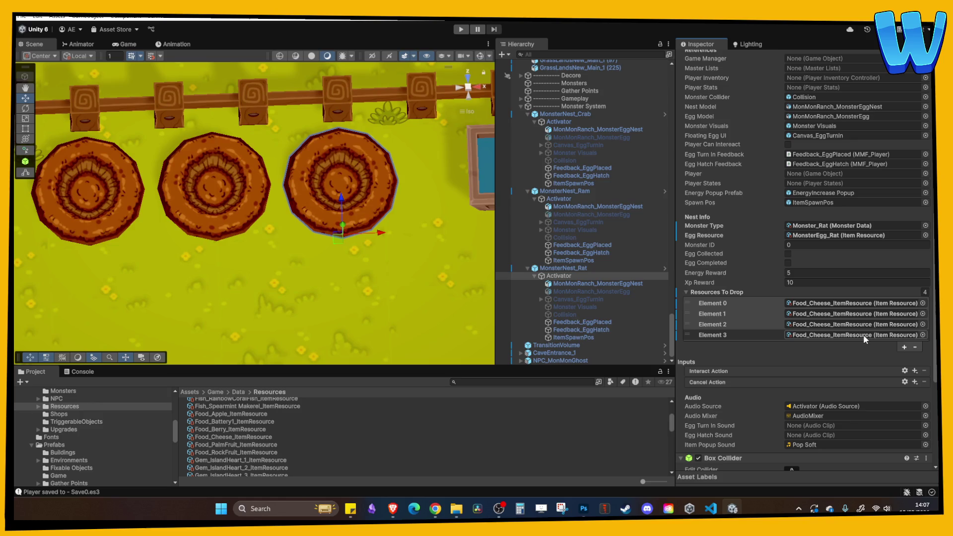
{"action": "left_click", "coordinate": [854, 335]}
{"action": "scroll", "coordinate": [272, 437], "scroll_direction": "down", "scroll_amount": 2}
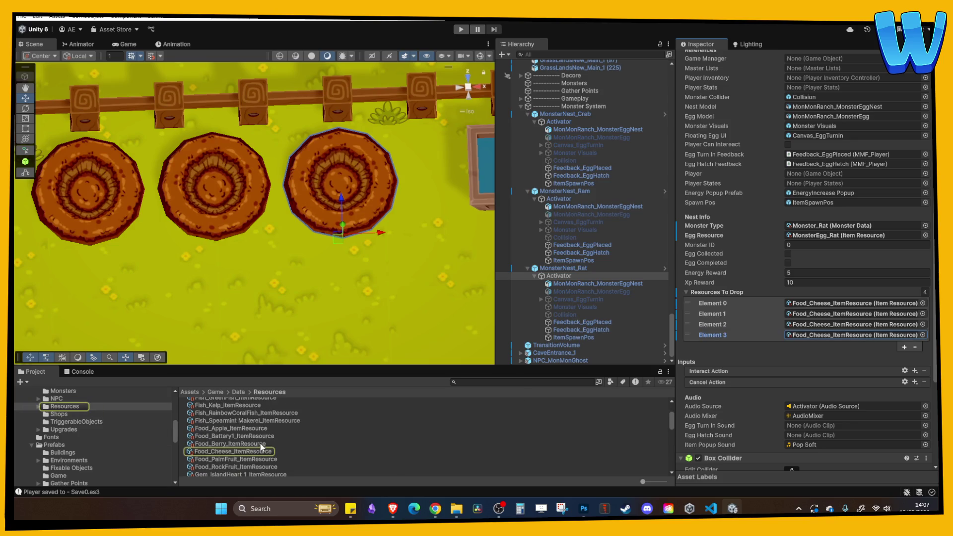
{"action": "scroll", "coordinate": [262, 445], "scroll_direction": "up", "scroll_amount": 5}
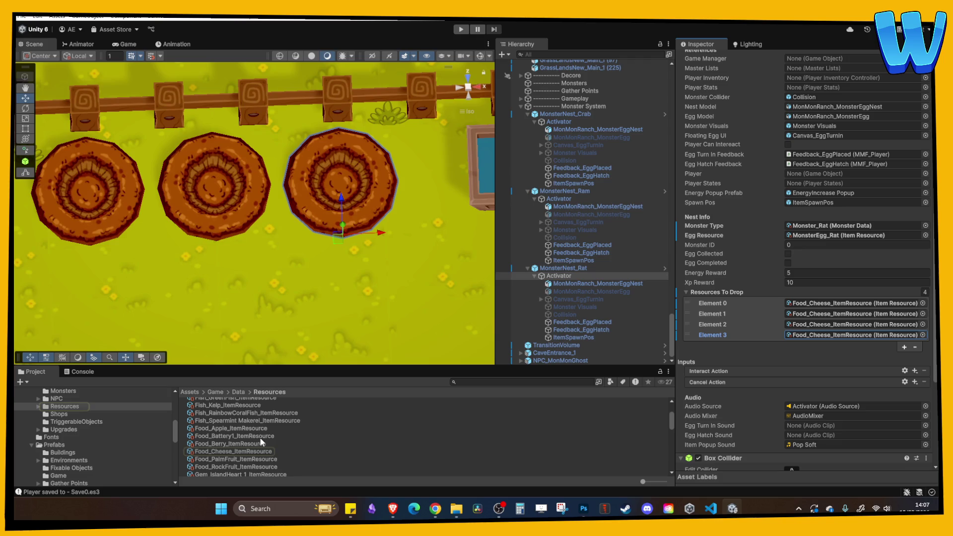
{"action": "mouse_move", "coordinate": [243, 431]}
{"action": "left_mouse_down"}
{"action": "mouse_move", "coordinate": [748, 336]}
{"action": "mouse_move", "coordinate": [815, 339]}
{"action": "mouse_move", "coordinate": [571, 361]}
{"action": "mouse_move", "coordinate": [233, 454]}
{"action": "mouse_move", "coordinate": [517, 417]}
{"action": "mouse_move", "coordinate": [844, 336]}
{"action": "left_mouse_up"}
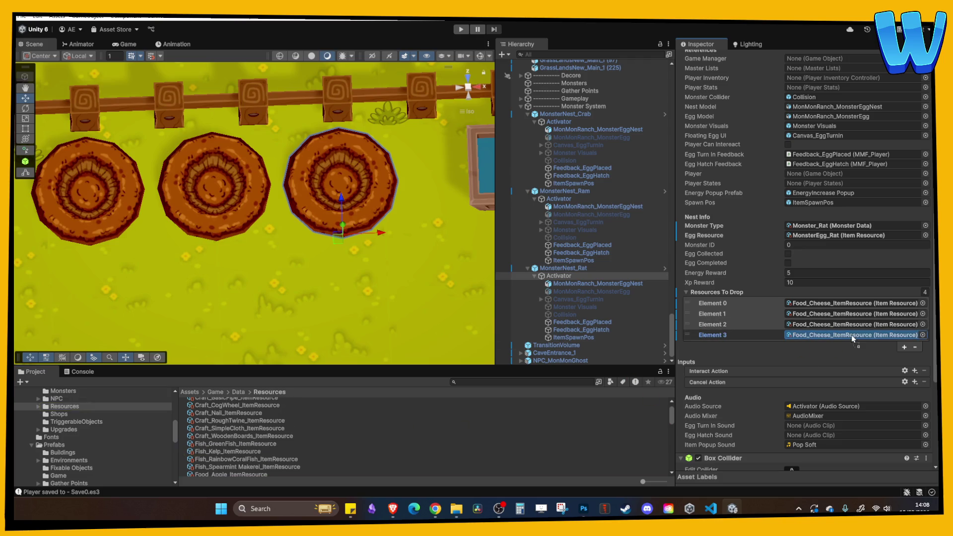
Step: Add more entries and make Element 5 onward drop Wood_SoftWood
{"action": "left_click", "coordinate": [904, 347]}
{"action": "left_click", "coordinate": [903, 358]}
{"action": "left_click", "coordinate": [903, 357]}
{"action": "scroll", "coordinate": [231, 446], "scroll_direction": "down", "scroll_amount": 5}
{"action": "scroll", "coordinate": [234, 442], "scroll_direction": "down", "scroll_amount": 6}
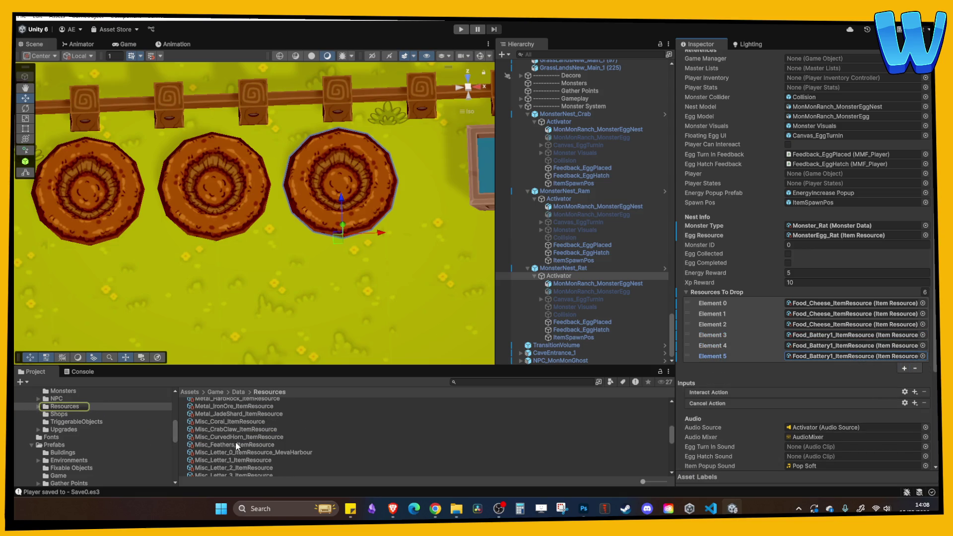
{"action": "scroll", "coordinate": [237, 440], "scroll_direction": "down", "scroll_amount": 6}
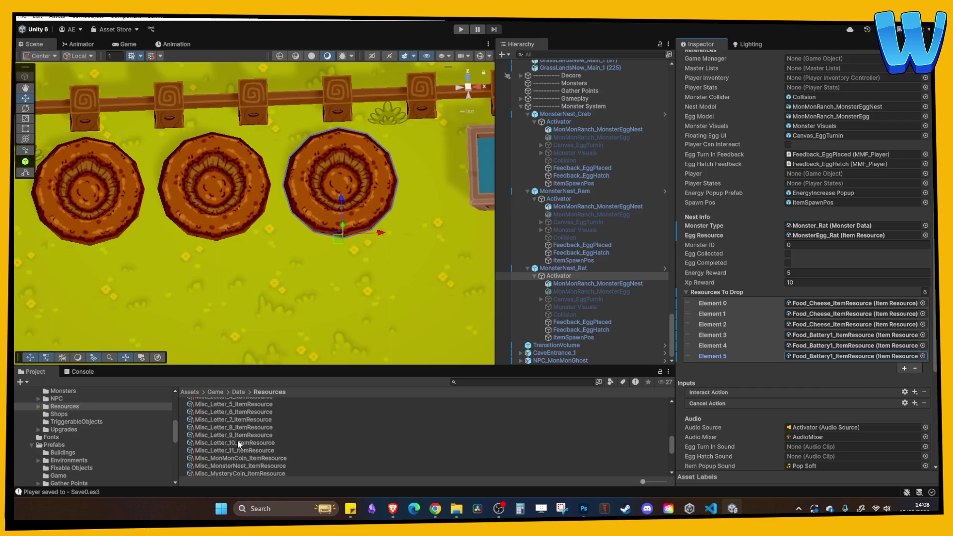
{"action": "scroll", "coordinate": [241, 439], "scroll_direction": "down", "scroll_amount": 3}
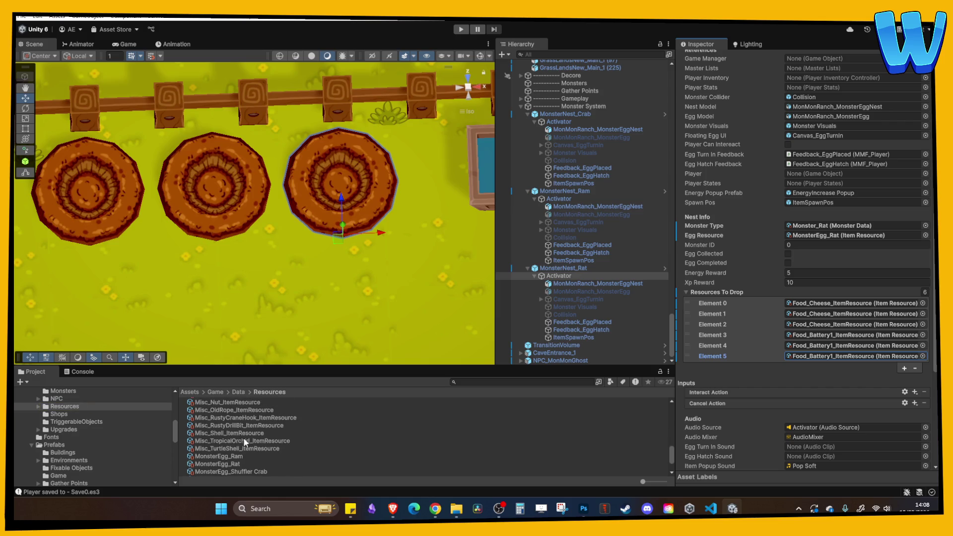
{"action": "scroll", "coordinate": [245, 433], "scroll_direction": "down", "scroll_amount": 3}
{"action": "scroll", "coordinate": [245, 433], "scroll_direction": "down", "scroll_amount": 1}
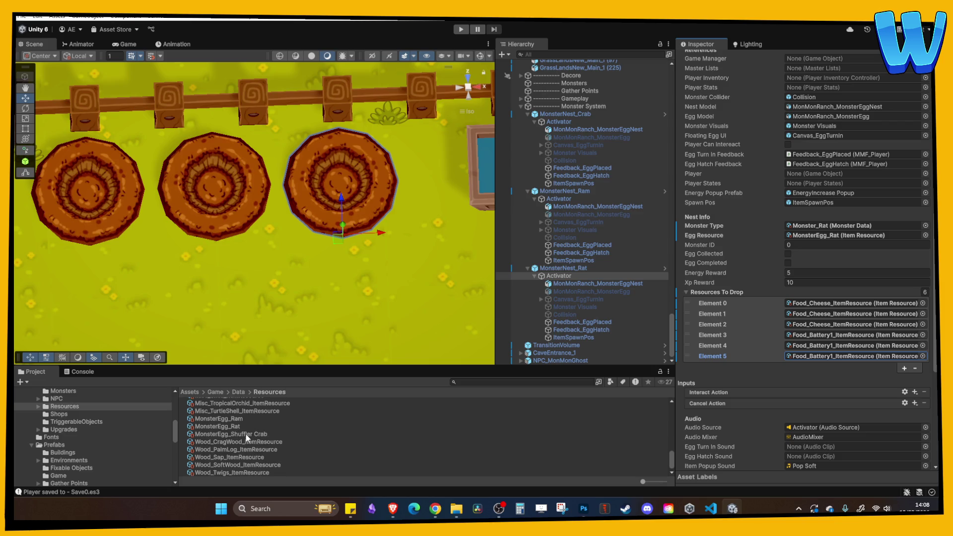
{"action": "left_click_drag", "start_coordinate": [246, 465], "coordinate": [851, 356]}
Step: Extend the drop list to nine entries and add Misc_MonMonCoin as the last
{"action": "left_click", "coordinate": [904, 371]}
{"action": "left_click", "coordinate": [904, 381]}
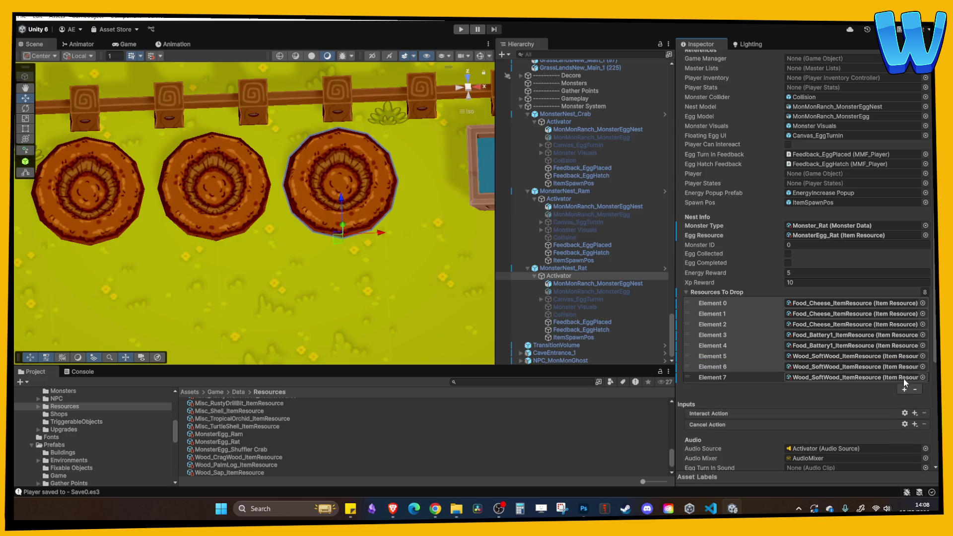
{"action": "left_click", "coordinate": [905, 390]}
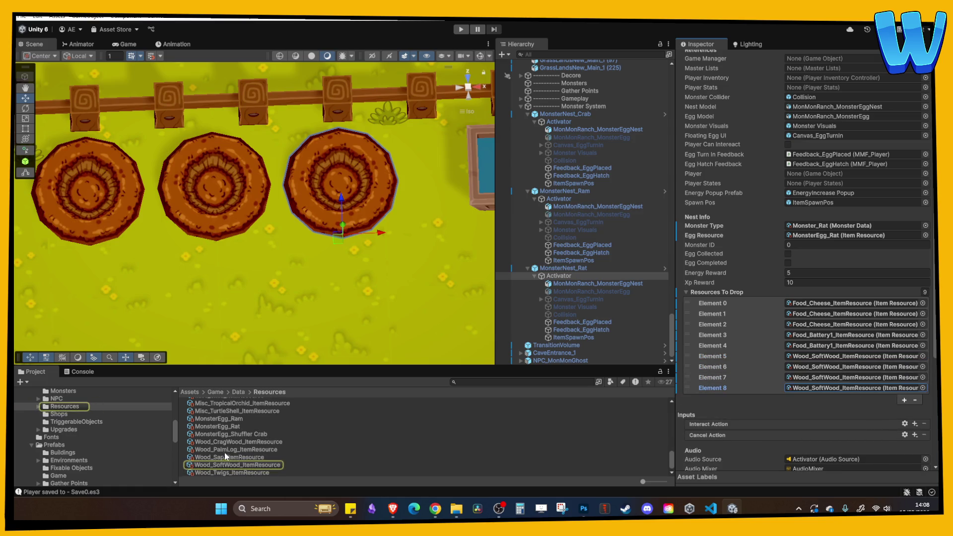
{"action": "scroll", "coordinate": [236, 437], "scroll_direction": "up", "scroll_amount": 4}
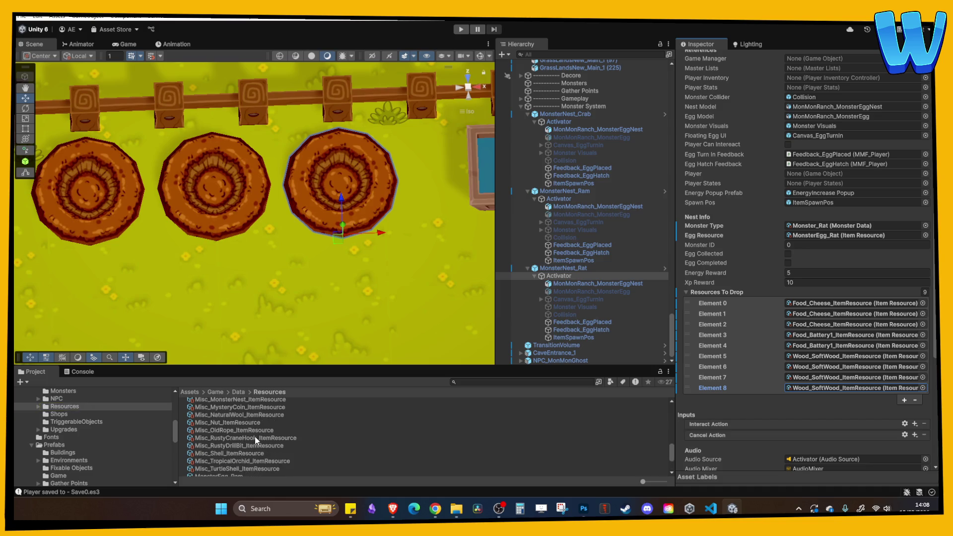
{"action": "scroll", "coordinate": [255, 437], "scroll_direction": "up", "scroll_amount": 2}
{"action": "left_click_drag", "start_coordinate": [242, 421], "coordinate": [841, 386]}
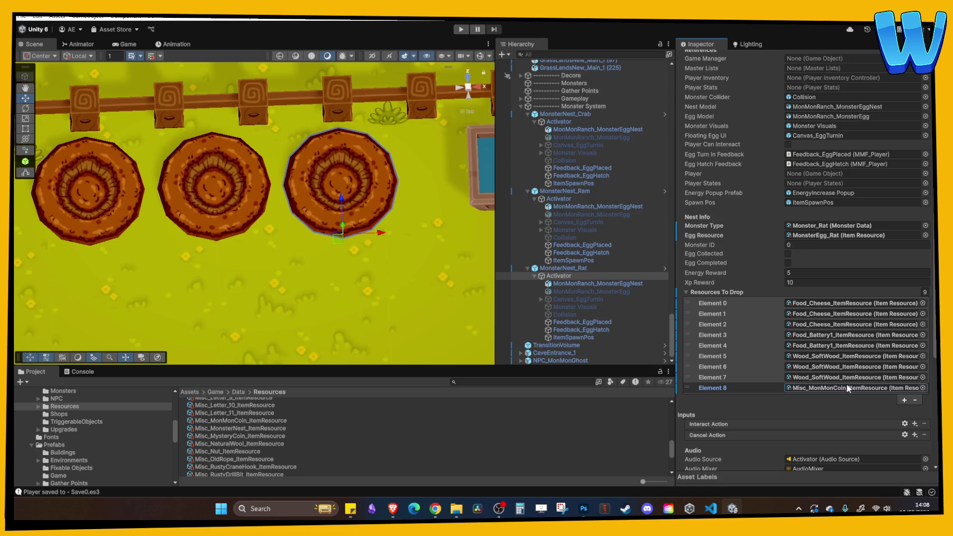
{"action": "mouse_move", "coordinate": [270, 273]}
{"action": "left_mouse_down"}
{"action": "mouse_move", "coordinate": [207, 234]}
{"action": "mouse_move", "coordinate": [189, 210]}
{"action": "mouse_move", "coordinate": [273, 235]}
{"action": "left_mouse_up"}
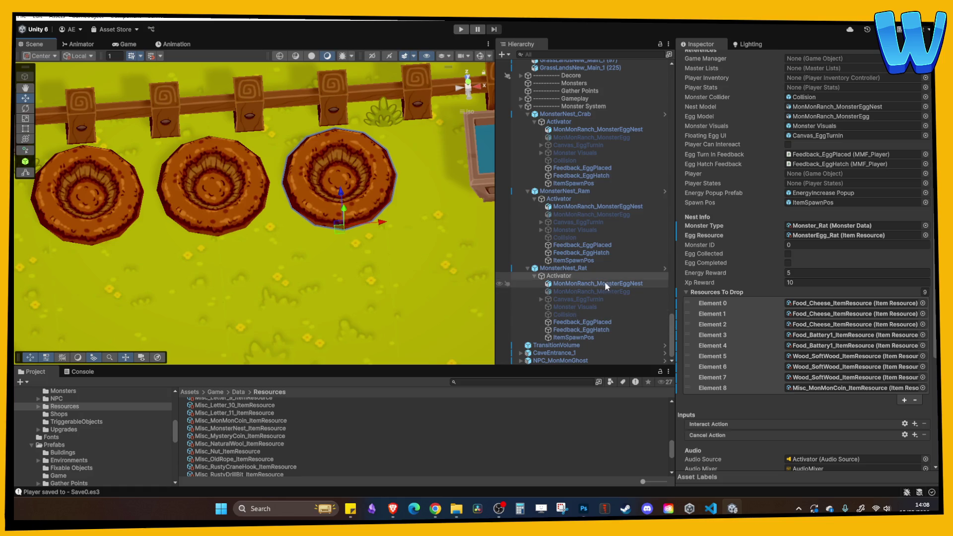
Step: View the Rat, Ram and Crab nests from above, selecting each in the Hierarchy
{"action": "left_click", "coordinate": [580, 274]}
{"action": "scroll", "coordinate": [720, 303], "scroll_direction": "down", "scroll_amount": 5}
{"action": "scroll", "coordinate": [742, 306], "scroll_direction": "up", "scroll_amount": 5}
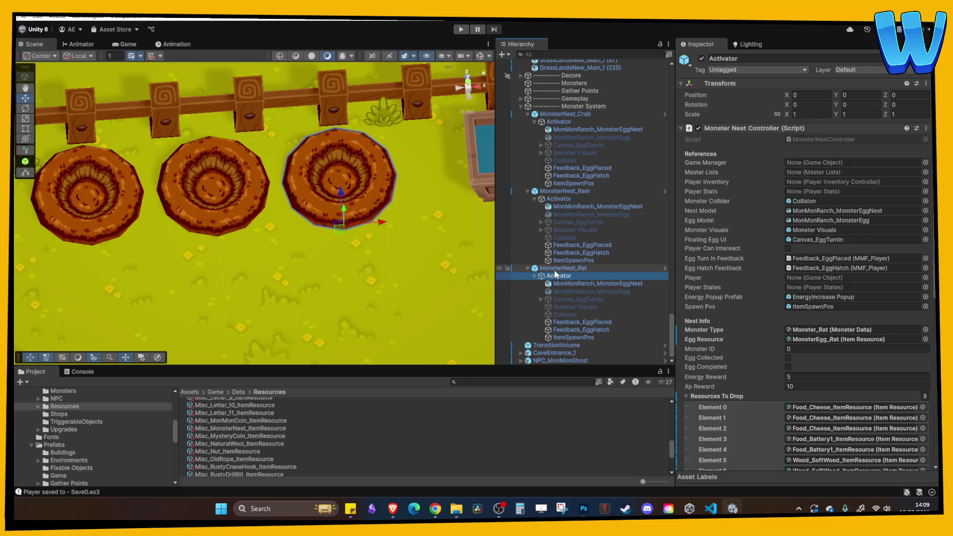
{"action": "scroll", "coordinate": [556, 276], "scroll_direction": "up", "scroll_amount": 3}
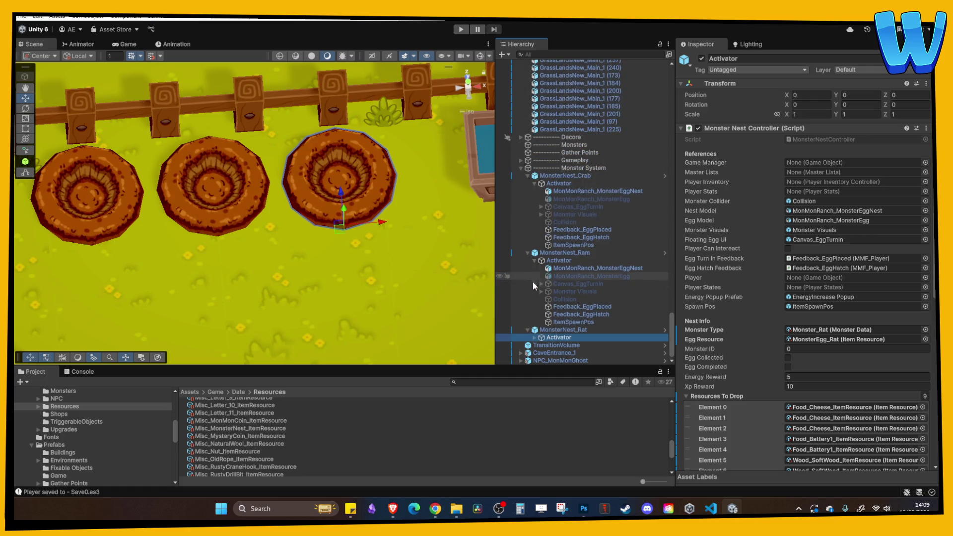
{"action": "scroll", "coordinate": [557, 337], "scroll_direction": "down", "scroll_amount": 3}
{"action": "left_click", "coordinate": [563, 268]}
{"action": "scroll", "coordinate": [344, 242], "scroll_direction": "down", "scroll_amount": 2}
{"action": "scroll", "coordinate": [344, 241], "scroll_direction": "down", "scroll_amount": 3}
{"action": "mouse_move", "coordinate": [344, 242]}
{"action": "left_mouse_down"}
{"action": "mouse_move", "coordinate": [329, 258]}
{"action": "mouse_move", "coordinate": [346, 219]}
{"action": "left_mouse_up"}
{"action": "scroll", "coordinate": [365, 216], "scroll_direction": "up", "scroll_amount": 3}
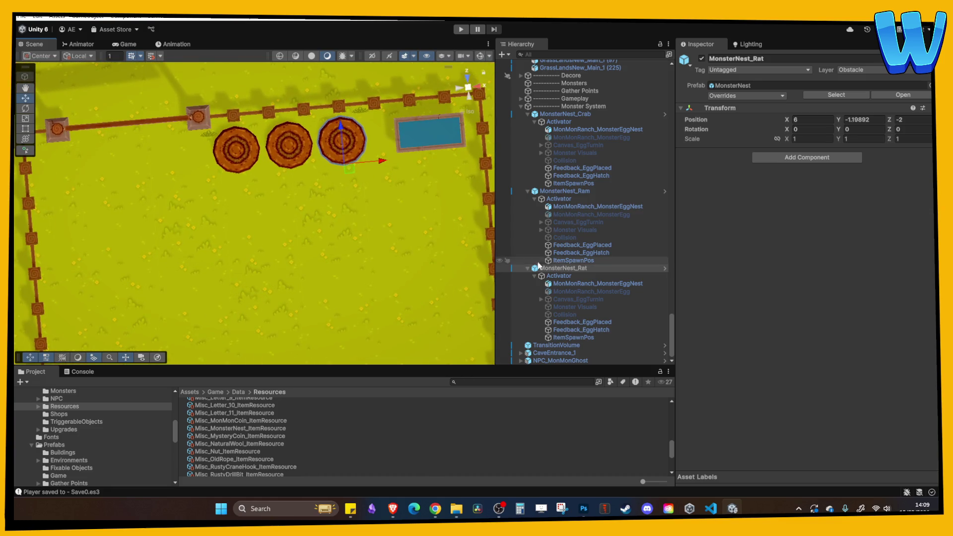
{"action": "left_click", "coordinate": [566, 192]}
{"action": "left_click", "coordinate": [566, 114]}
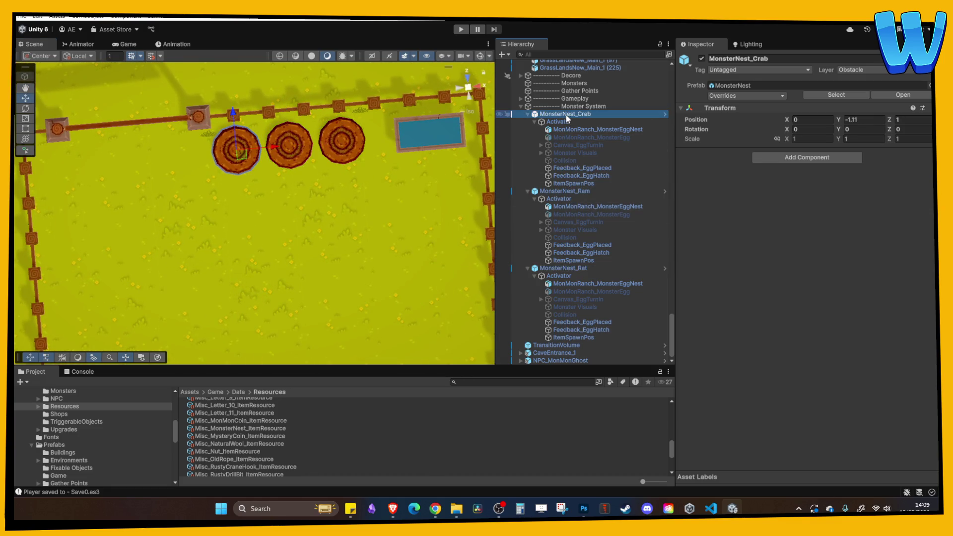
Step: Duplicate MonsterNest_Rat and place the copy below the pond beside the right fence
{"action": "left_click", "coordinate": [527, 114]}
{"action": "left_click", "coordinate": [527, 191]}
{"action": "left_click", "coordinate": [528, 268]}
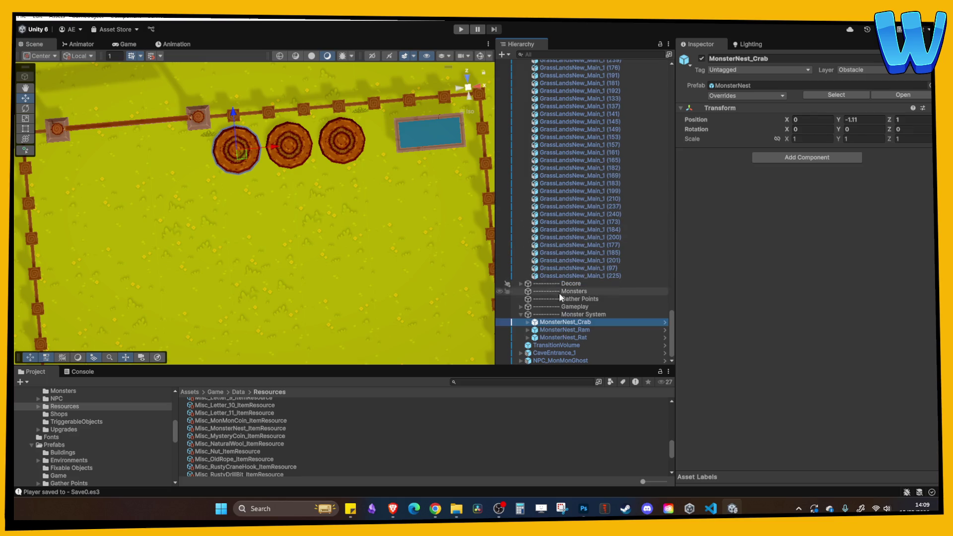
{"action": "left_click", "coordinate": [564, 338]}
{"action": "key", "text": "ctrl+d"}
{"action": "left_click_drag", "start_coordinate": [349, 126], "coordinate": [349, 166]}
{"action": "key", "text": "ctrl+z"}
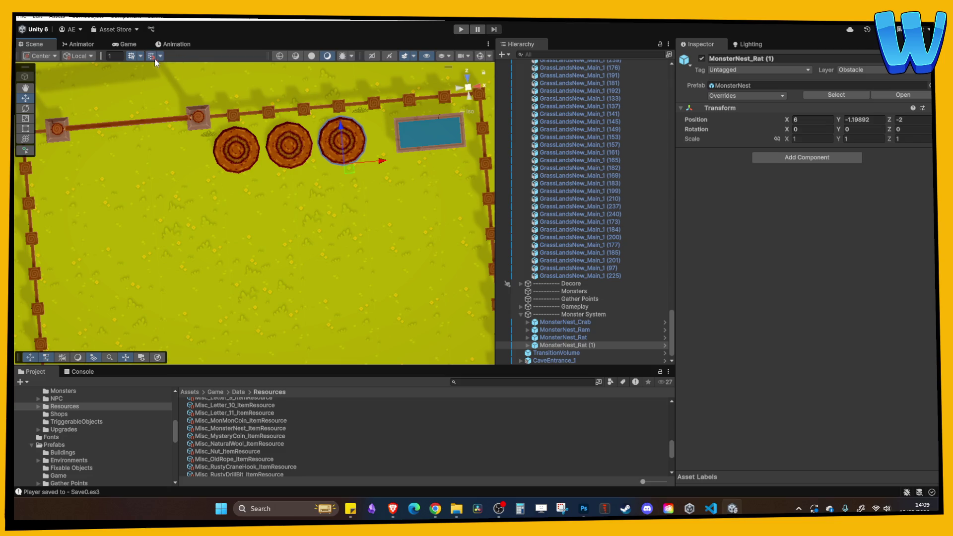
{"action": "mouse_move", "coordinate": [346, 126]}
{"action": "left_mouse_down"}
{"action": "mouse_move", "coordinate": [356, 219]}
{"action": "mouse_move", "coordinate": [352, 198]}
{"action": "left_mouse_up"}
{"action": "left_click_drag", "start_coordinate": [386, 228], "coordinate": [490, 231]}
{"action": "mouse_move", "coordinate": [455, 192]}
{"action": "left_mouse_down"}
{"action": "mouse_move", "coordinate": [451, 171]}
{"action": "mouse_move", "coordinate": [412, 163]}
{"action": "mouse_move", "coordinate": [418, 176]}
{"action": "left_mouse_up"}
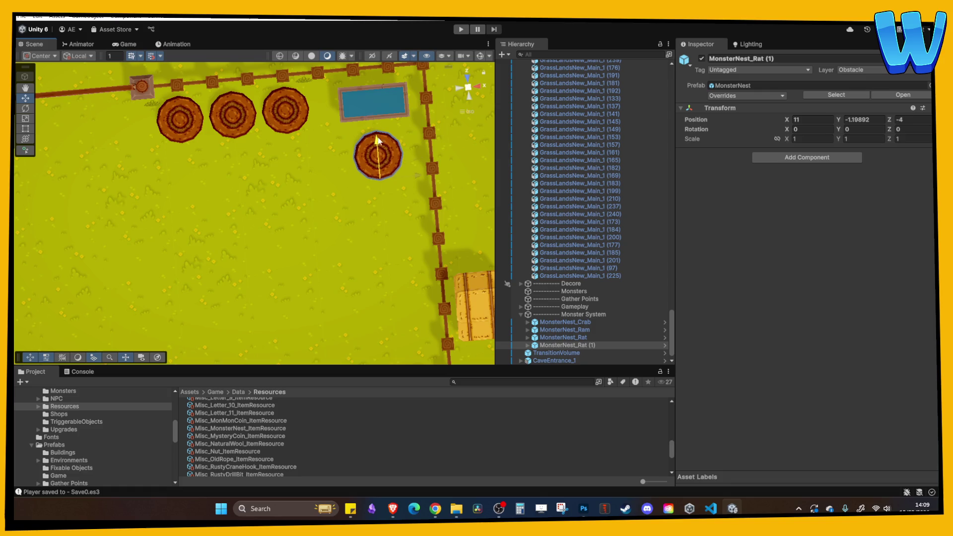
Step: Shift the Rat, Ram and Crab nests together to the right along X
{"action": "left_click", "coordinate": [320, 129]}
{"action": "left_click", "coordinate": [263, 133], "text": "shift"}
{"action": "left_click", "coordinate": [209, 143], "text": "shift"}
{"action": "left_click_drag", "start_coordinate": [299, 154], "coordinate": [317, 156]}
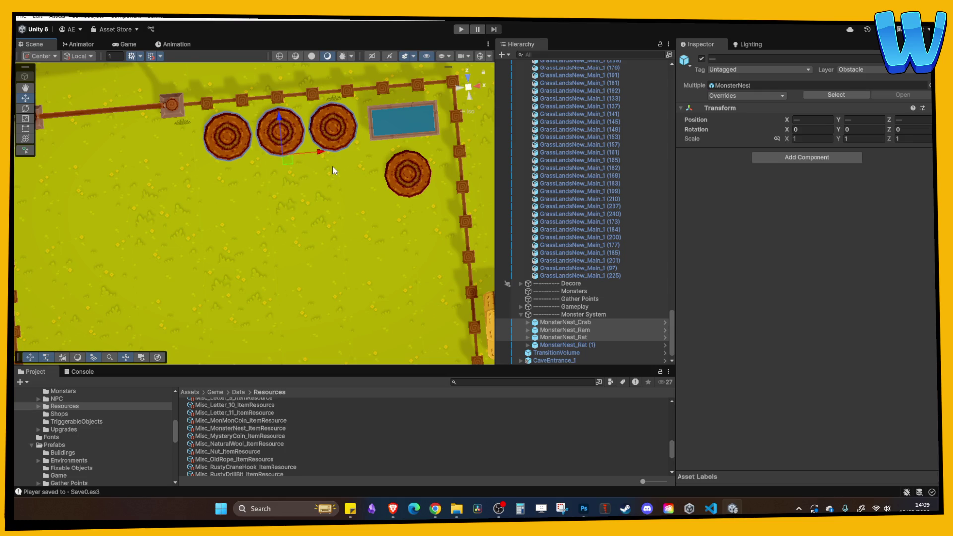
{"action": "left_click", "coordinate": [332, 169]}
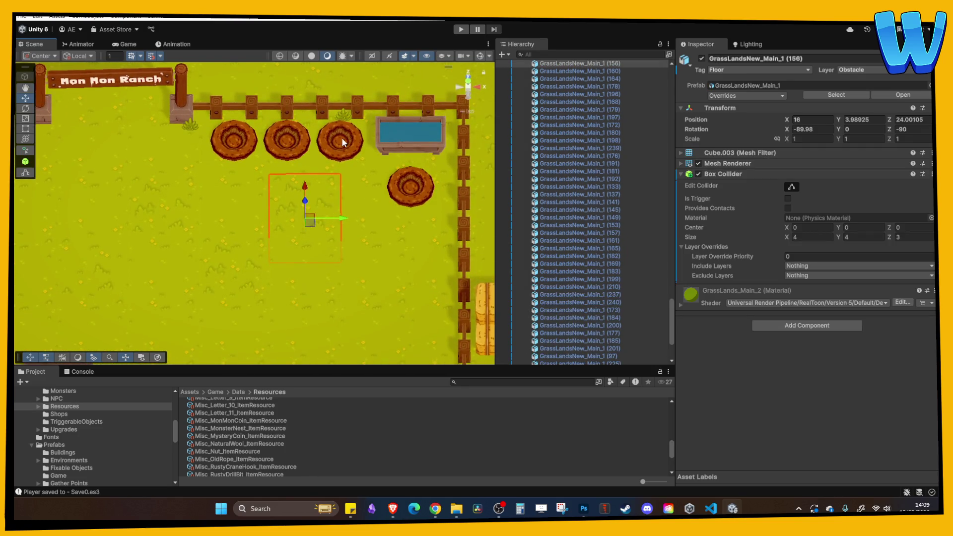
{"action": "key", "text": "ctrl+z"}
{"action": "key", "text": "ctrl+z"}
{"action": "mouse_move", "coordinate": [304, 160]}
{"action": "left_mouse_down"}
{"action": "mouse_move", "coordinate": [269, 162]}
{"action": "mouse_move", "coordinate": [309, 164]}
{"action": "mouse_move", "coordinate": [326, 176]}
{"action": "left_mouse_up"}
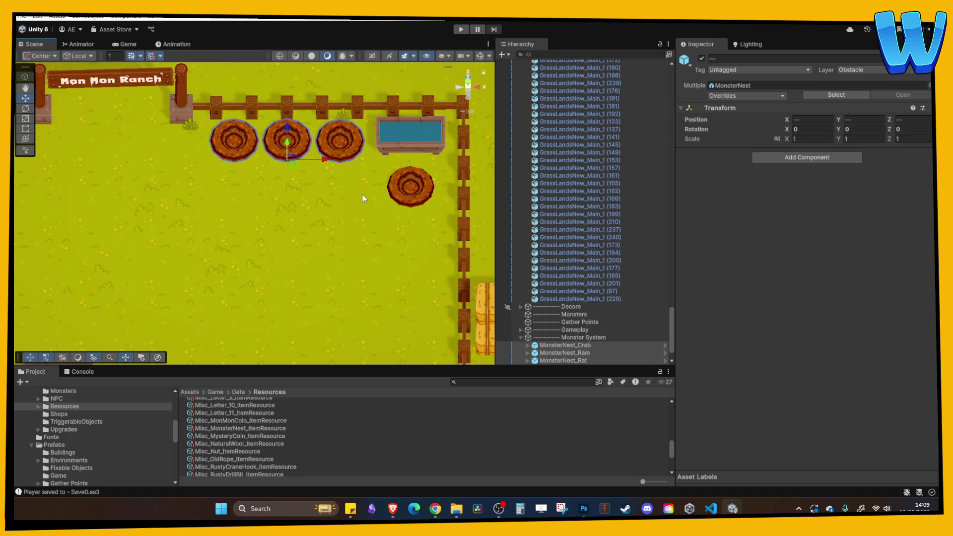
{"action": "scroll", "coordinate": [370, 214], "scroll_direction": "down", "scroll_amount": 1}
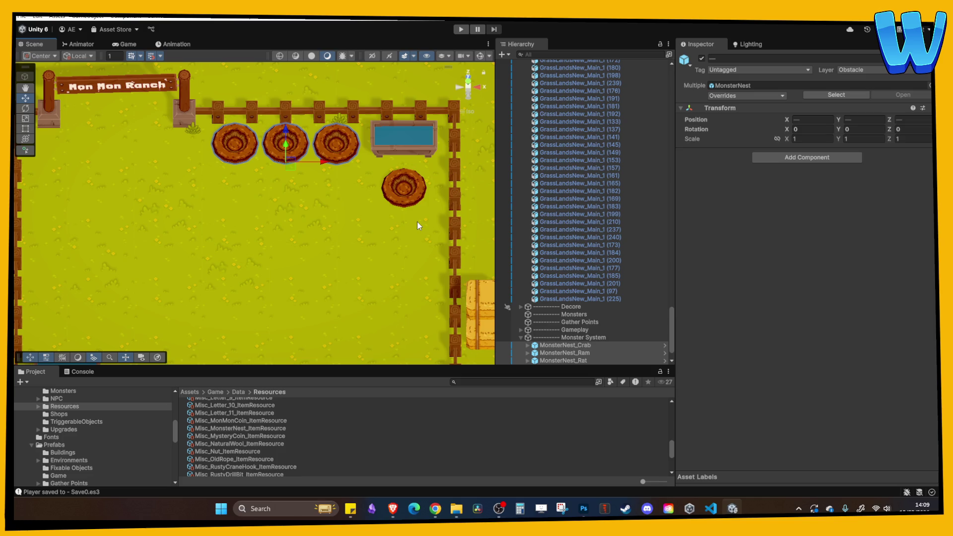
{"action": "mouse_move", "coordinate": [268, 228]}
{"action": "left_mouse_down", "text": "alt"}
{"action": "mouse_move", "coordinate": [272, 267]}
{"action": "mouse_move", "coordinate": [277, 232]}
{"action": "left_mouse_up", "text": "alt"}
Step: Rename the duplicated rat nest MonsterNest_Rat (1) to MonsterNest_Coconutter
{"action": "left_click", "coordinate": [407, 187]}
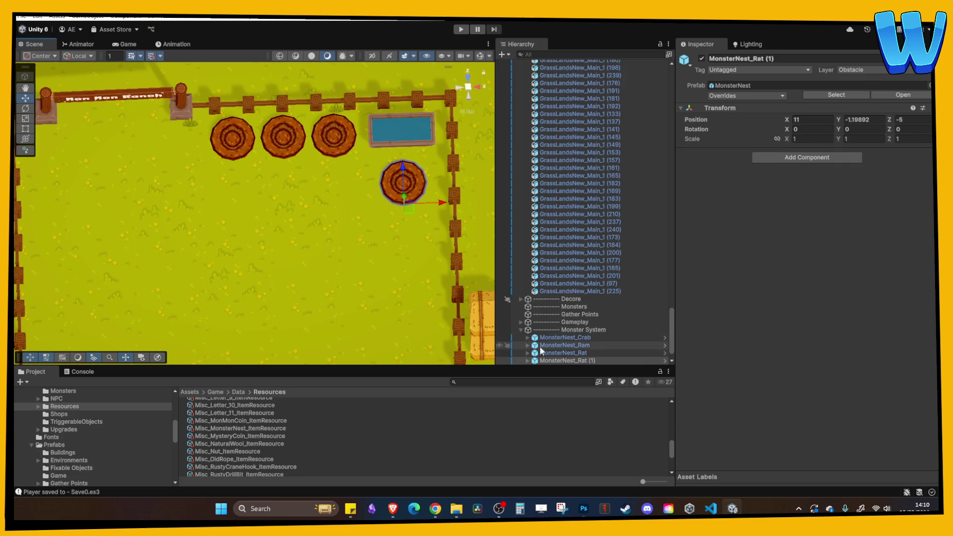
{"action": "left_click", "coordinate": [584, 362]}
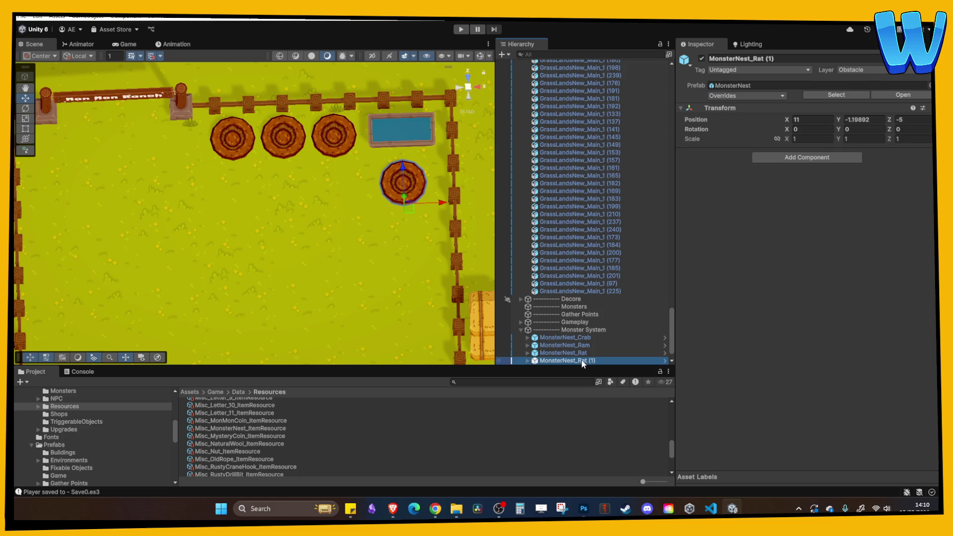
{"action": "left_click", "coordinate": [529, 360]}
{"action": "left_click", "coordinate": [534, 337]}
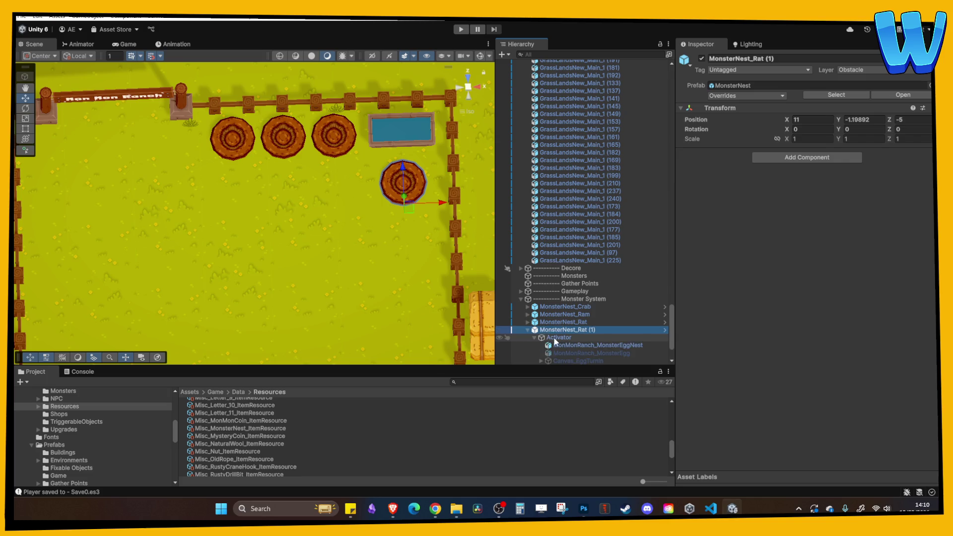
{"action": "left_click", "coordinate": [559, 281]}
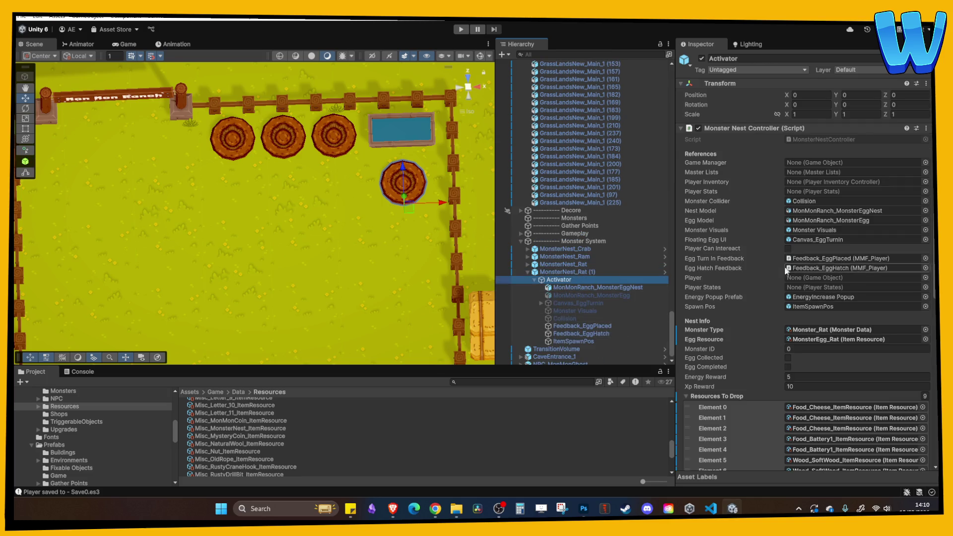
{"action": "left_click", "coordinate": [837, 342]}
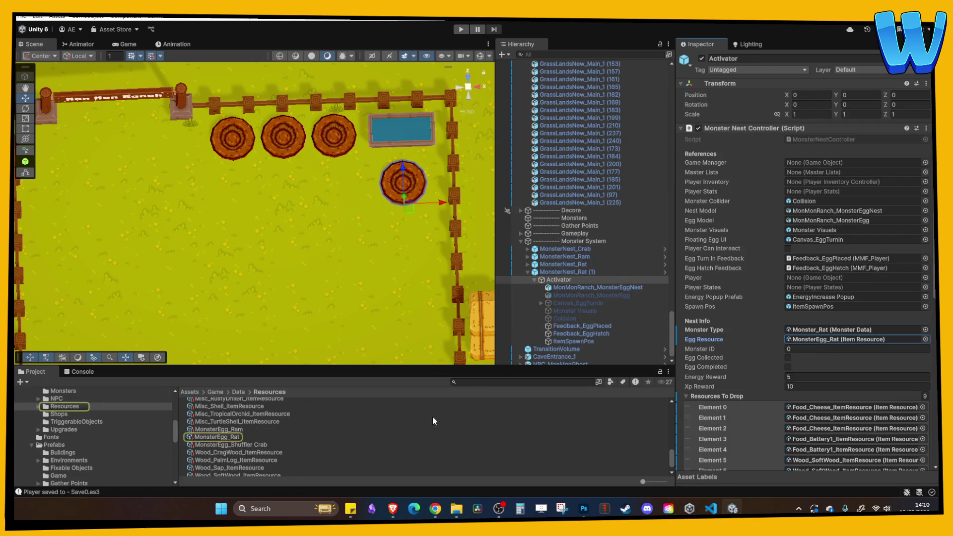
{"action": "left_click", "coordinate": [837, 330]}
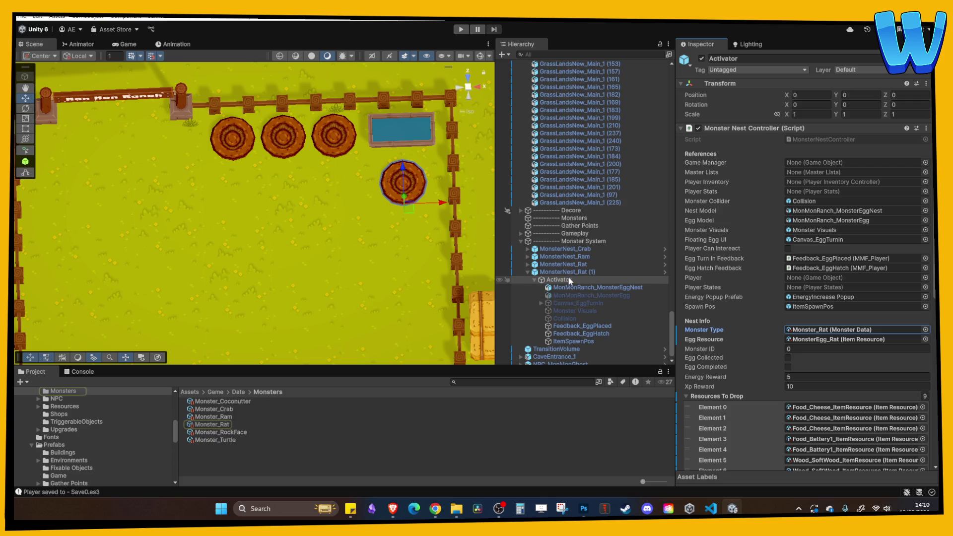
{"action": "left_click", "coordinate": [588, 273]}
{"action": "key", "text": "F2"}
{"action": "type", "text": "Coconutt"}
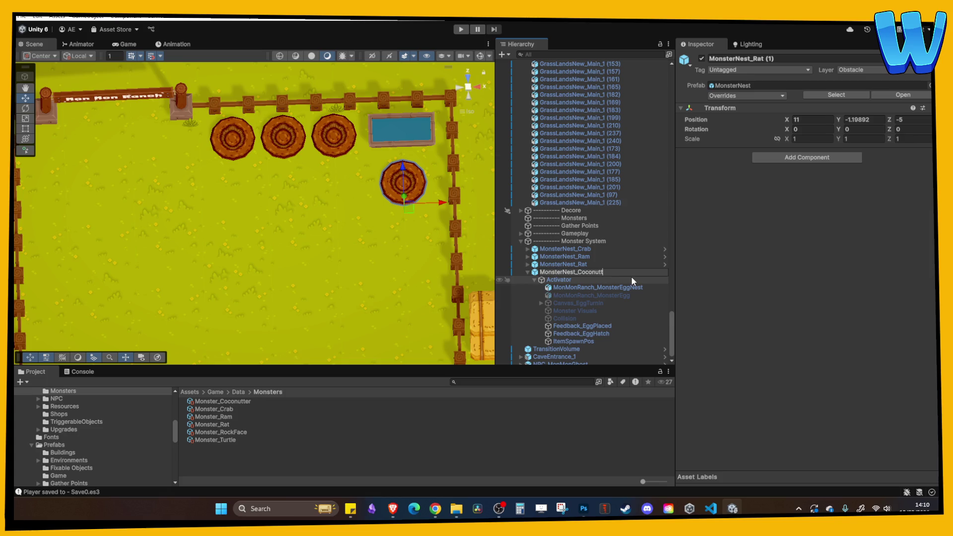
{"action": "type", "text": "er"}
{"action": "key", "text": "Return"}
Step: Assign Monster_Coconutter as the Monster Type on the nest's Activator
{"action": "left_click", "coordinate": [574, 279]}
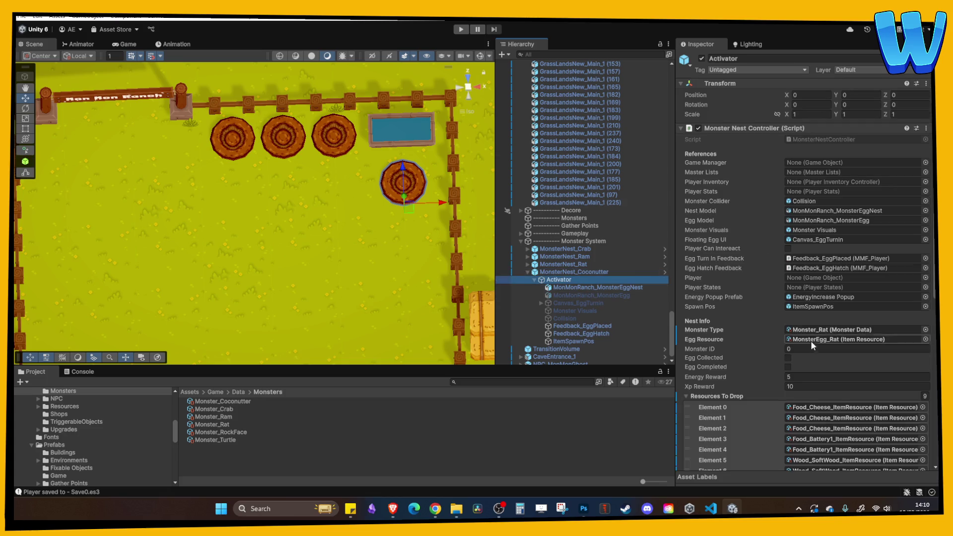
{"action": "left_click", "coordinate": [822, 330]}
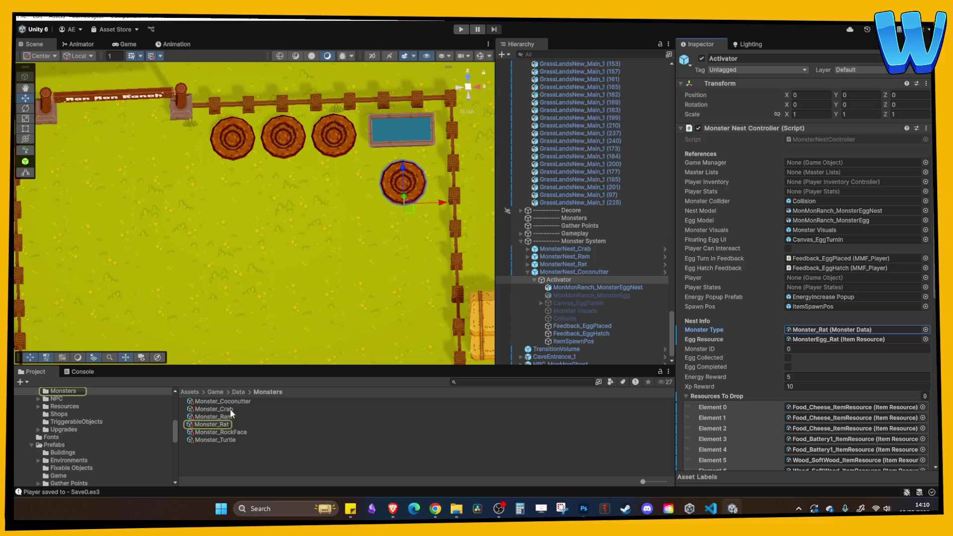
{"action": "left_click_drag", "start_coordinate": [232, 403], "coordinate": [849, 330]}
{"action": "left_click", "coordinate": [844, 339]}
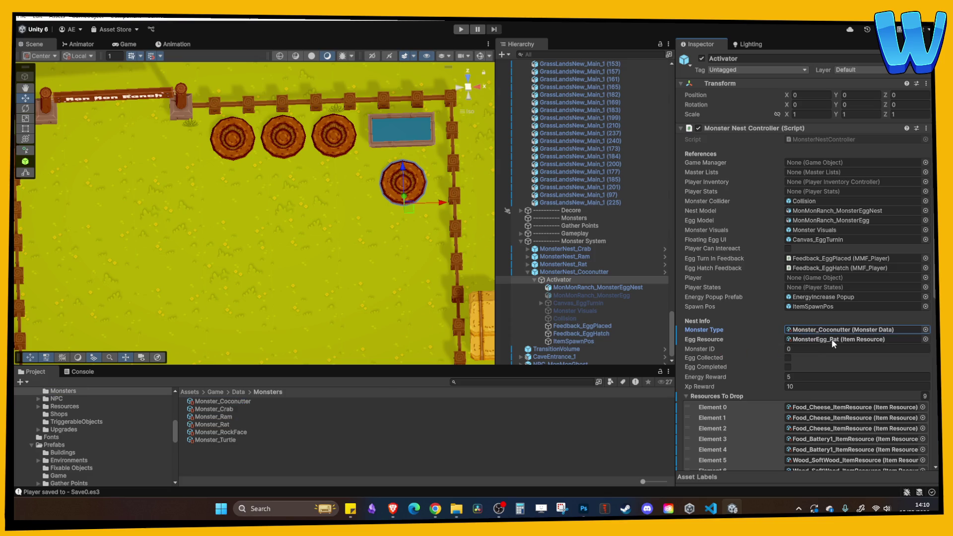
{"action": "left_click", "coordinate": [234, 438]}
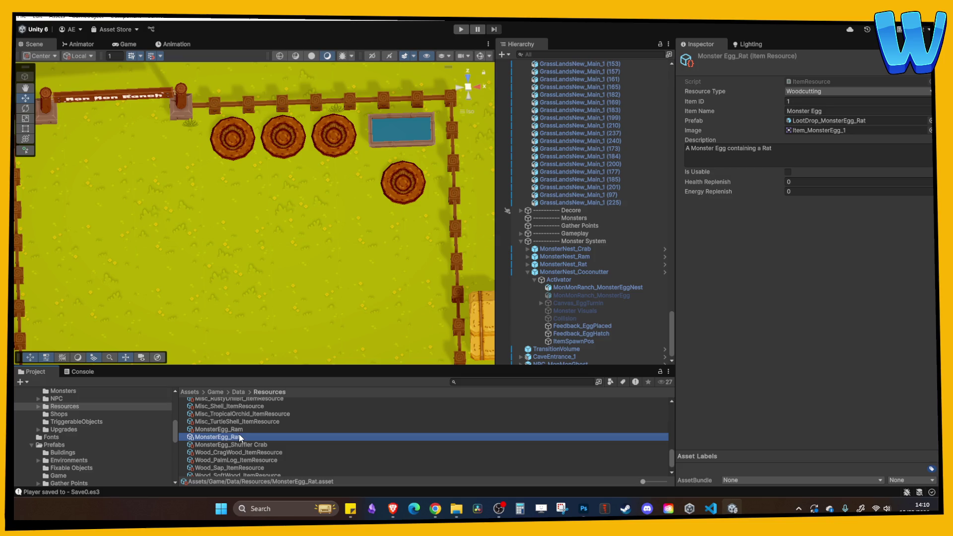
{"action": "left_click", "coordinate": [252, 149]}
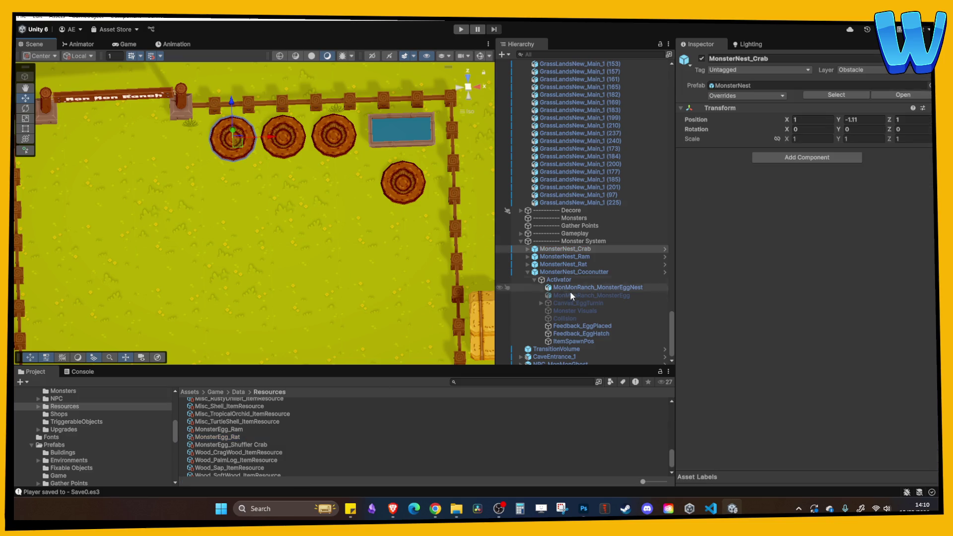
Step: Inspect the crab nest's Activator settings, then collapse its children
{"action": "left_click", "coordinate": [528, 248]}
{"action": "left_click", "coordinate": [555, 264]}
{"action": "left_click", "coordinate": [559, 258]}
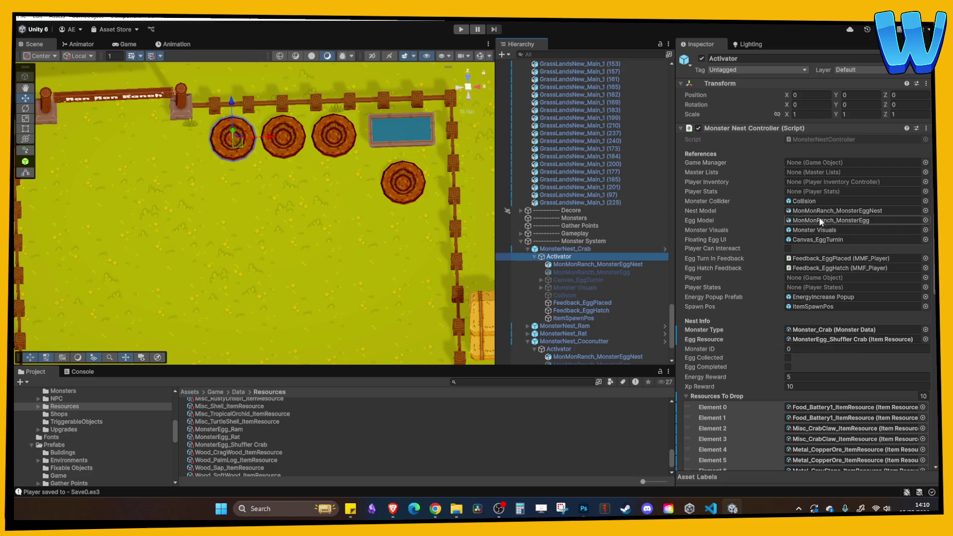
{"action": "scroll", "coordinate": [825, 305], "scroll_direction": "down", "scroll_amount": 3}
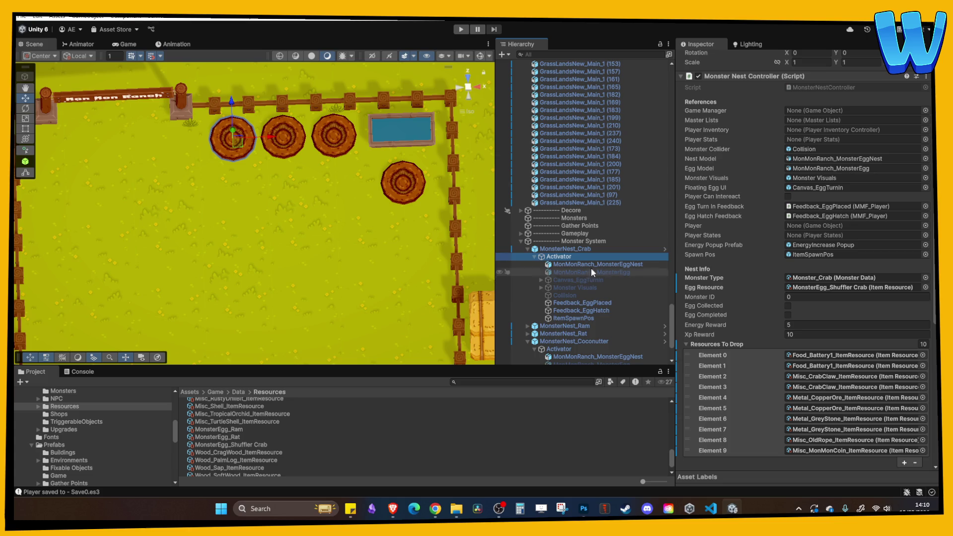
{"action": "left_click", "coordinate": [530, 251]}
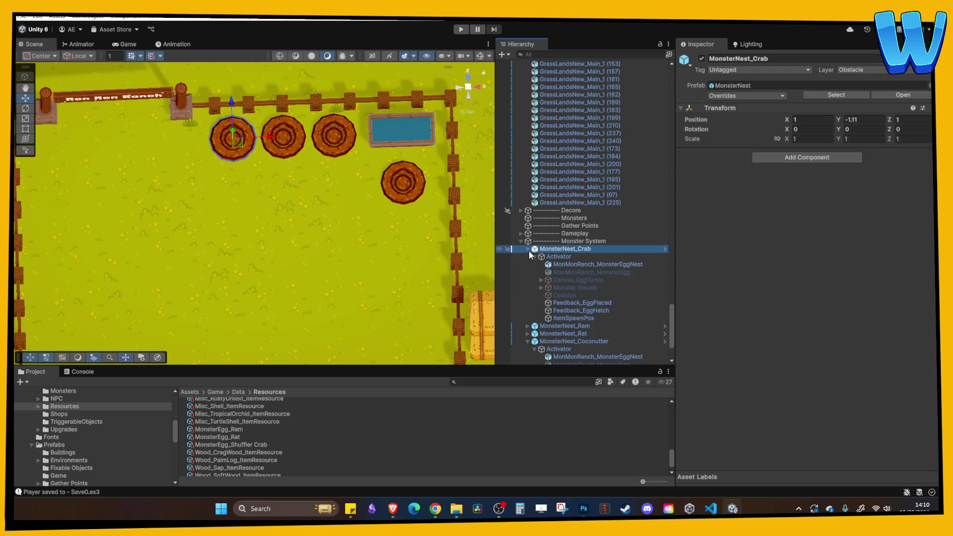
{"action": "left_click", "coordinate": [528, 249]}
Step: Move MonsterNest_Coconutter to the pen's left fence at X -10, Z -7
{"action": "left_click", "coordinate": [527, 271]}
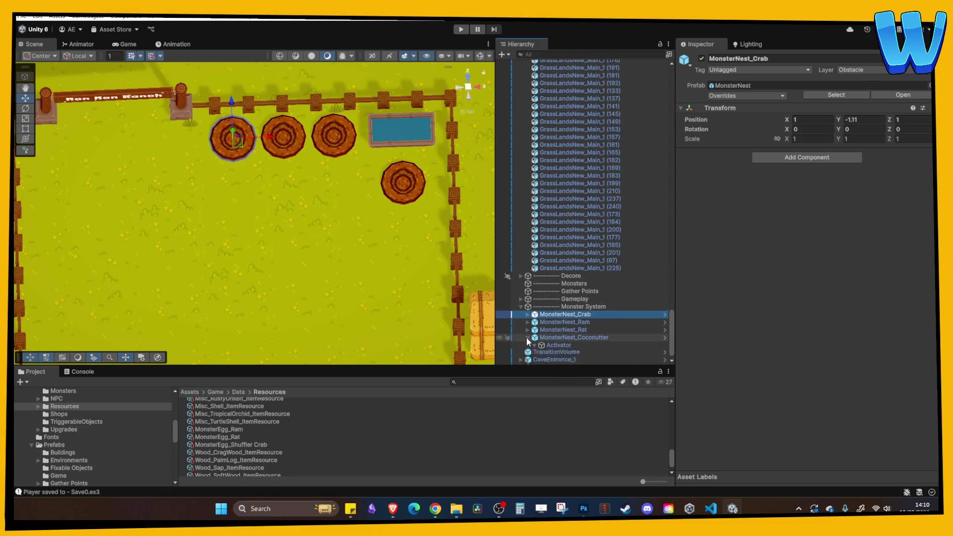
{"action": "left_click", "coordinate": [528, 337]}
{"action": "left_click", "coordinate": [564, 281]}
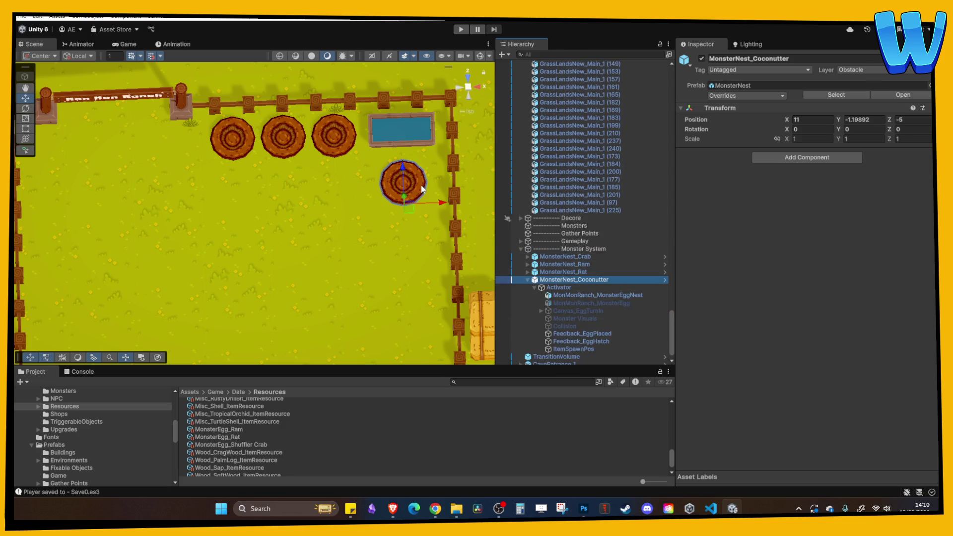
{"action": "scroll", "coordinate": [434, 238], "scroll_direction": "down", "scroll_amount": 4}
{"action": "mouse_move", "coordinate": [388, 234]}
{"action": "left_mouse_down"}
{"action": "mouse_move", "coordinate": [415, 137]}
{"action": "mouse_move", "coordinate": [401, 180]}
{"action": "left_mouse_up"}
{"action": "mouse_move", "coordinate": [380, 130]}
{"action": "left_mouse_down"}
{"action": "mouse_move", "coordinate": [380, 151]}
{"action": "mouse_move", "coordinate": [356, 180]}
{"action": "mouse_move", "coordinate": [158, 177]}
{"action": "left_mouse_up"}
{"action": "left_click", "coordinate": [559, 287]}
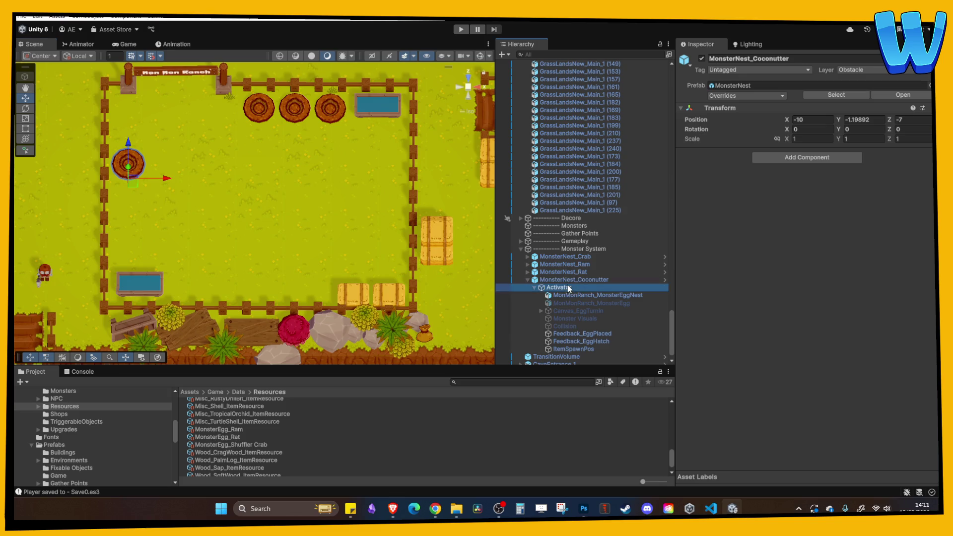
Step: Duplicate the MonsterEgg_Rat resource and name the copy MonsterEgg_Coconutter
{"action": "left_click", "coordinate": [838, 339]}
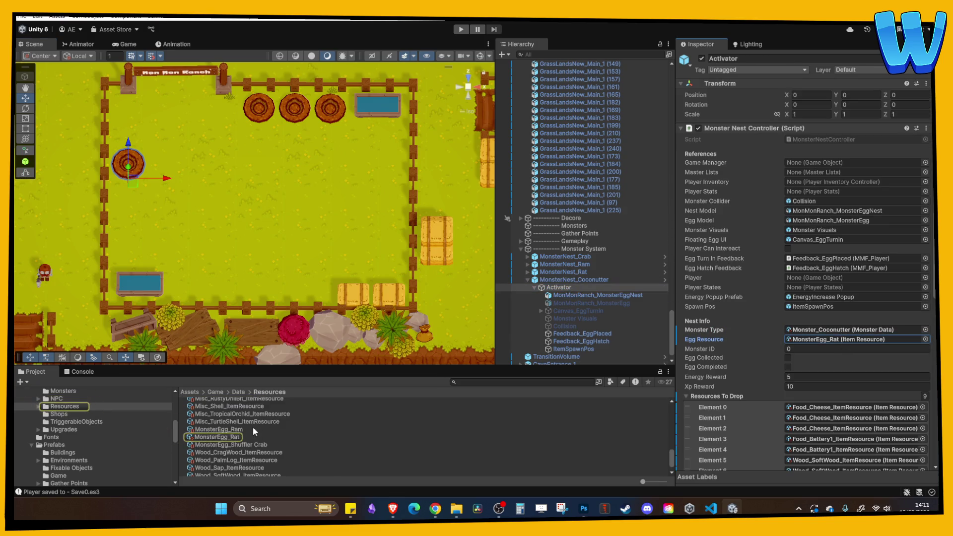
{"action": "left_click", "coordinate": [237, 437]}
{"action": "key", "text": "ctrl+d"}
{"action": "left_click_drag", "start_coordinate": [233, 438], "coordinate": [286, 441]}
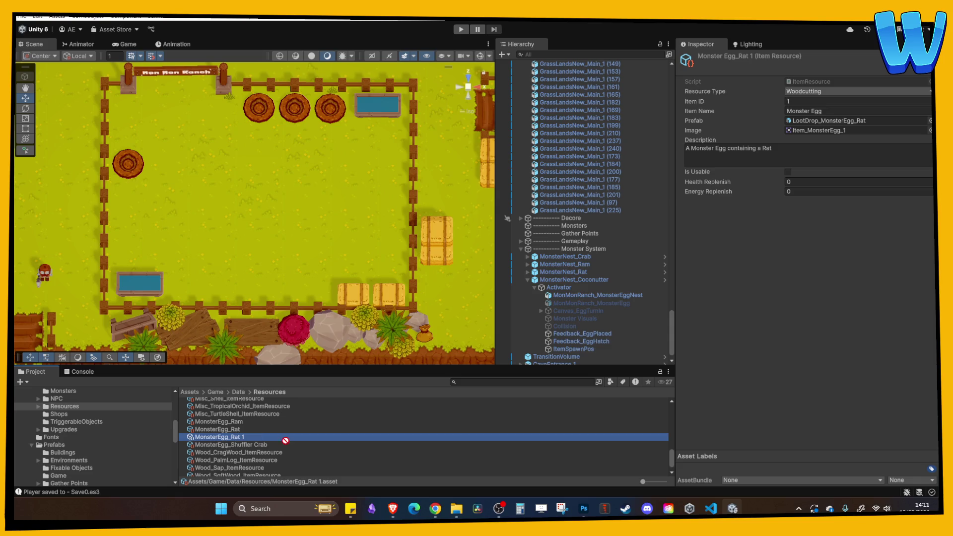
{"action": "left_click", "coordinate": [234, 440]}
{"action": "key", "text": "BackSpace"}
{"action": "type", "text": "Coconutter"}
{"action": "key", "text": "Return"}
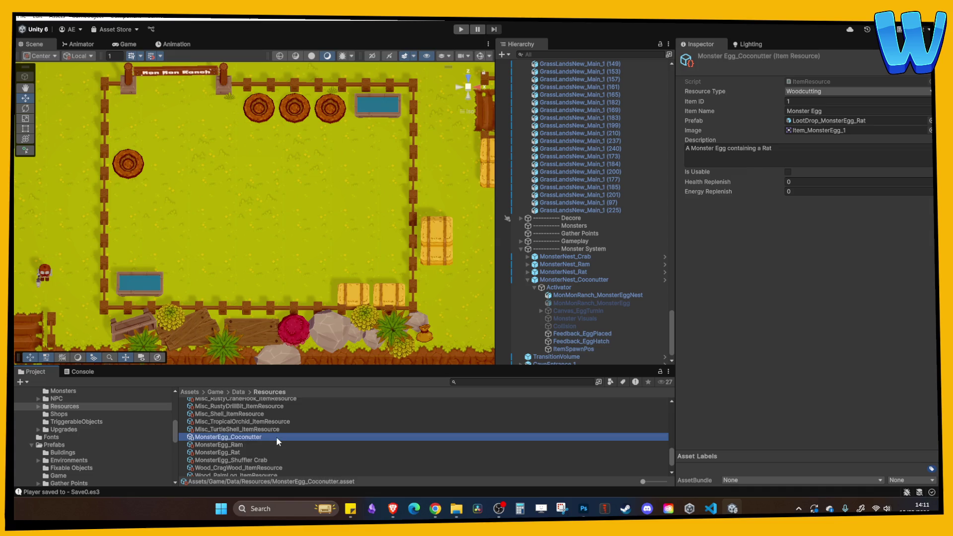
Step: Change the egg's description to 'A Monster Egg containing a Coconutter'
{"action": "left_click", "coordinate": [246, 432]}
{"action": "left_click", "coordinate": [245, 437]}
{"action": "left_click", "coordinate": [868, 120]}
{"action": "left_click", "coordinate": [793, 156]}
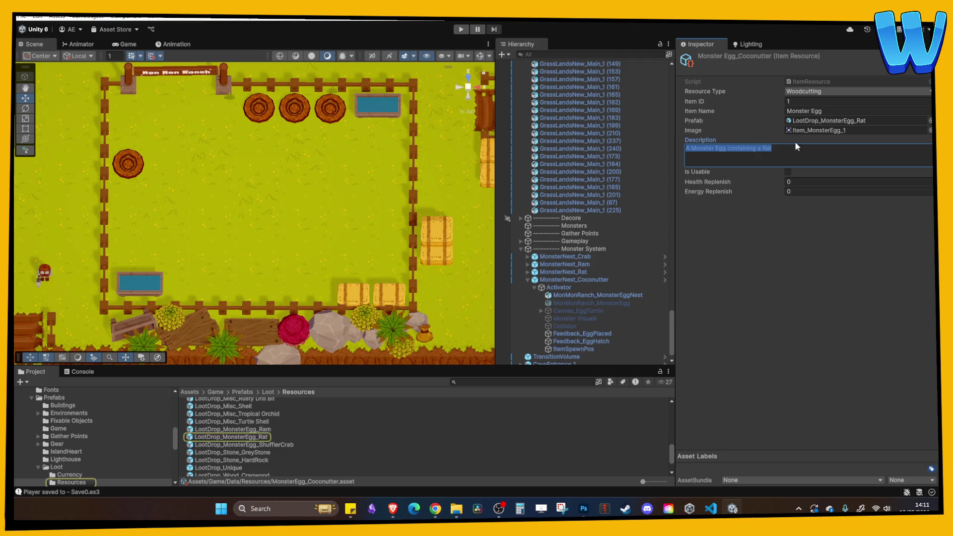
{"action": "left_click", "coordinate": [793, 158]}
{"action": "key", "text": "shift+Left"}
{"action": "key", "text": "shift+Left"}
{"action": "key", "text": "shift+Left"}
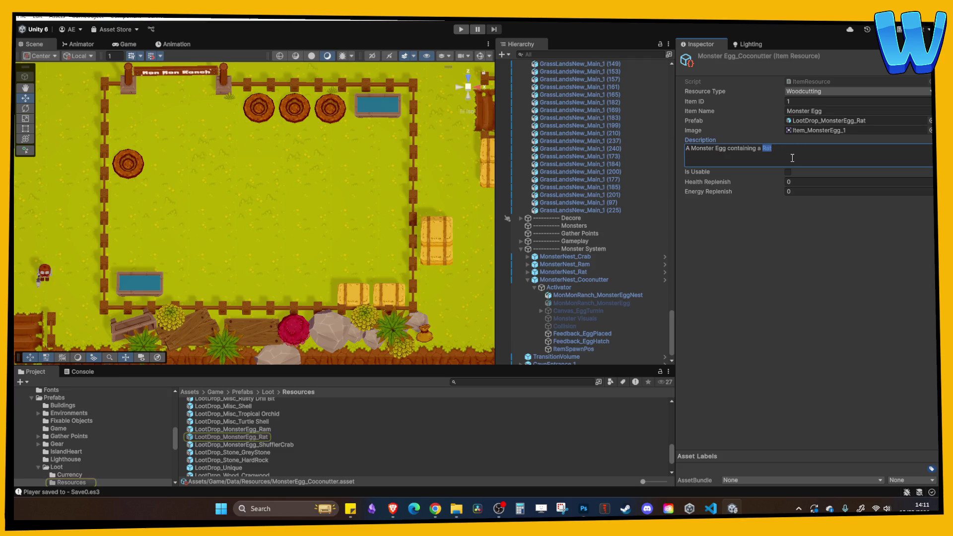
{"action": "type", "text": "Coconutter"}
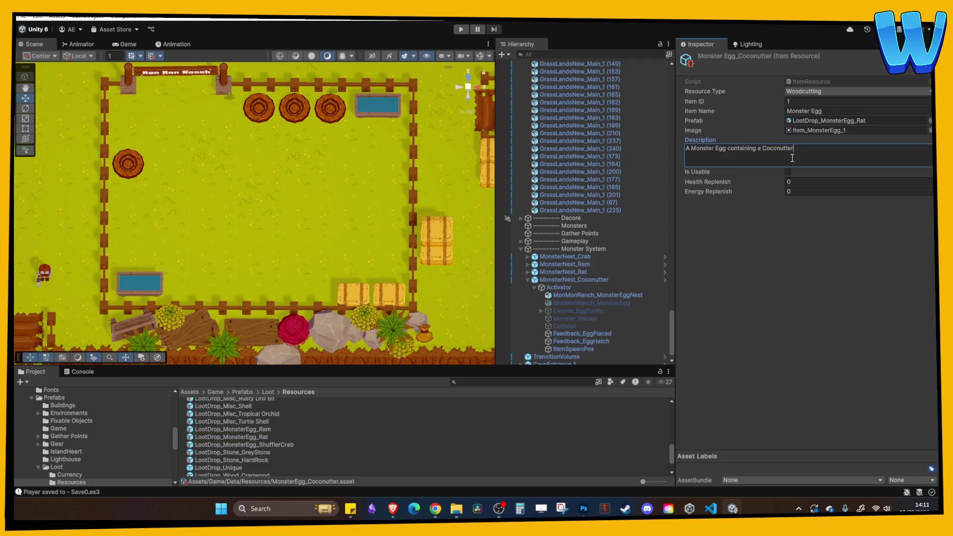
{"action": "key", "text": "BackSpace"}
{"action": "left_click", "coordinate": [837, 124]}
Step: Duplicate LootDrop_MonsterEgg_Rat as LootDrop_MonsterEgg_Coconutter and open it in Prefab Mode
{"action": "left_click", "coordinate": [245, 437]}
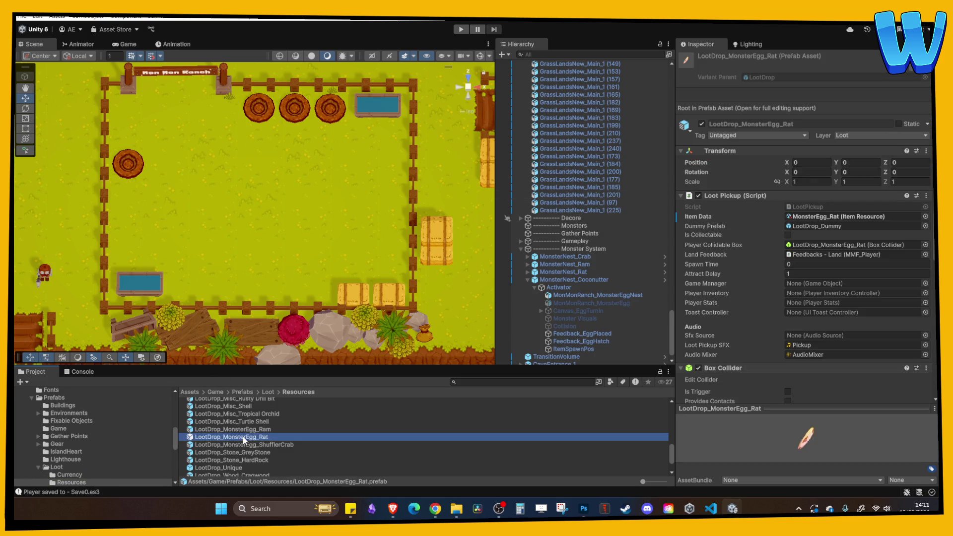
{"action": "key", "text": "ctrl+d"}
{"action": "key", "text": "F2"}
{"action": "type", "text": "Coconutter"}
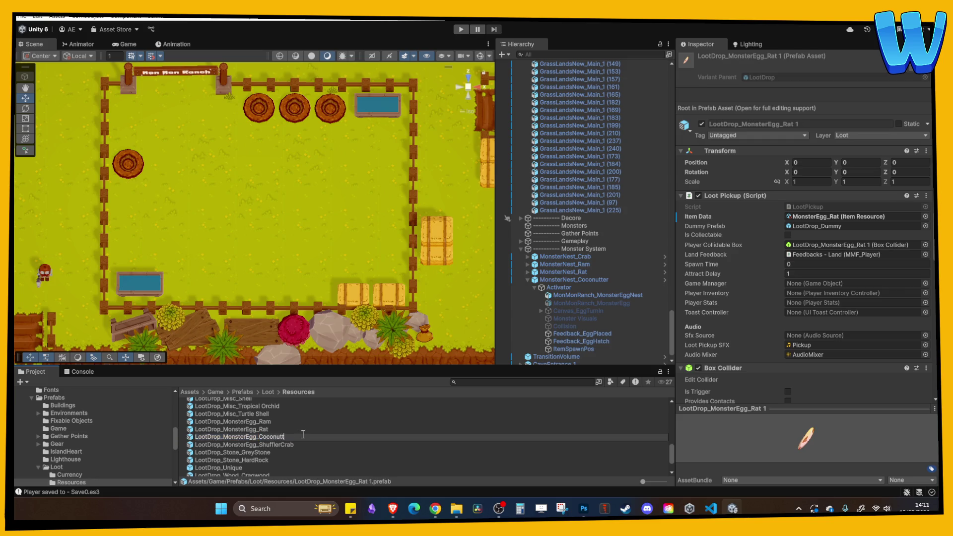
{"action": "key", "text": "Return"}
{"action": "double_click", "coordinate": [284, 437]}
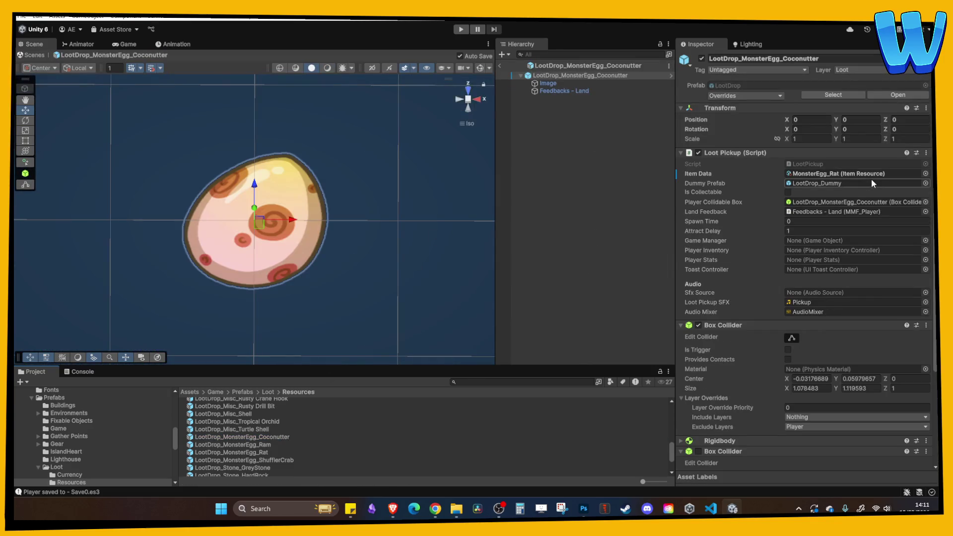